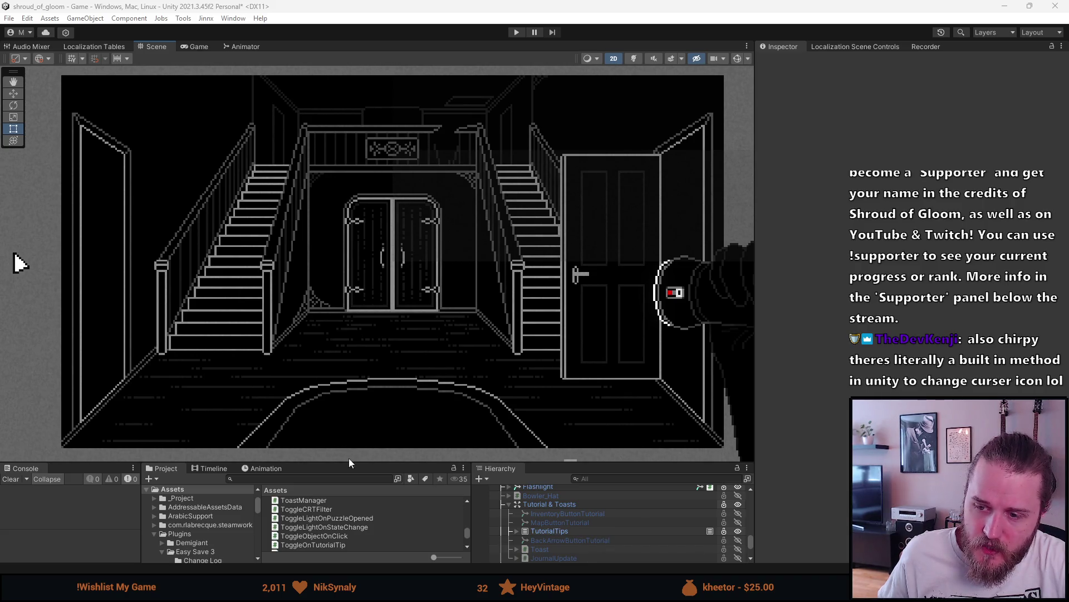
# Enlarge the Project panel and filter its assets by the search 'cursor'
pyautogui.moveTo(349, 461); pyautogui.dragTo(338, 403)
pyautogui.click(309, 420)
pyautogui.write('uicurs')
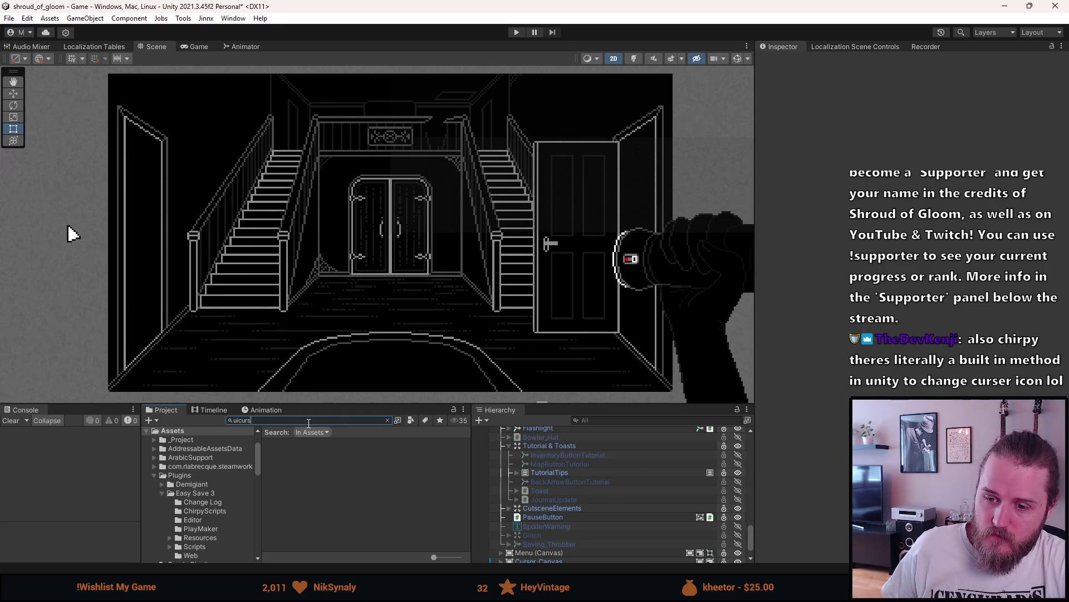
pyautogui.hotkey('ctrl', 'a')
pyautogui.write('cursor')
# Select the MouseCursorUI script in the results and open it in the code editor
pyautogui.press('Down')
pyautogui.press('Down')
pyautogui.press('Down')
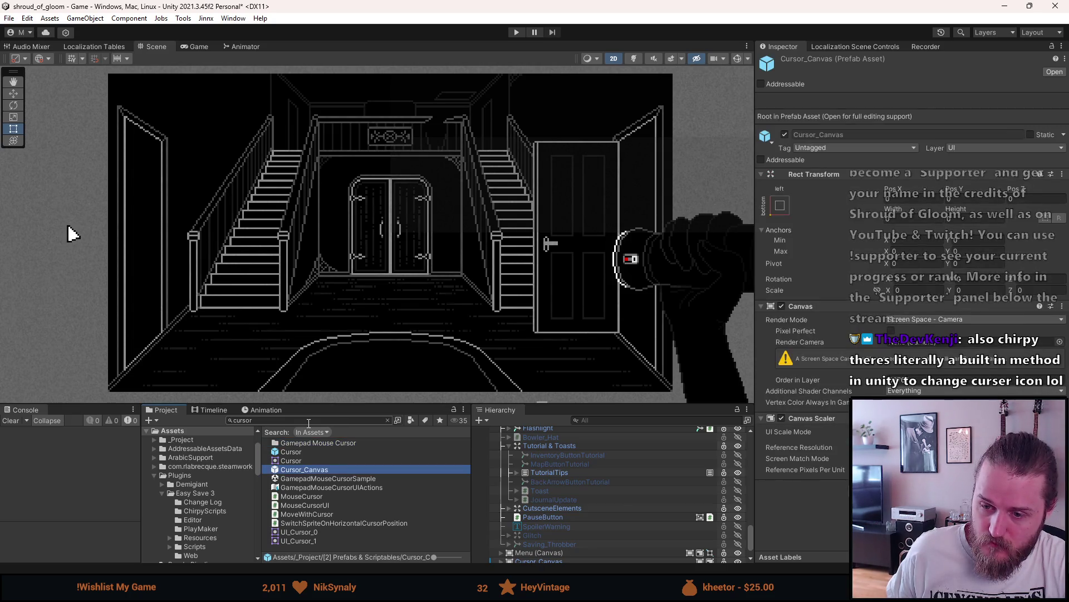
pyautogui.press('Down')
pyautogui.press('Down')
pyautogui.press('Down')
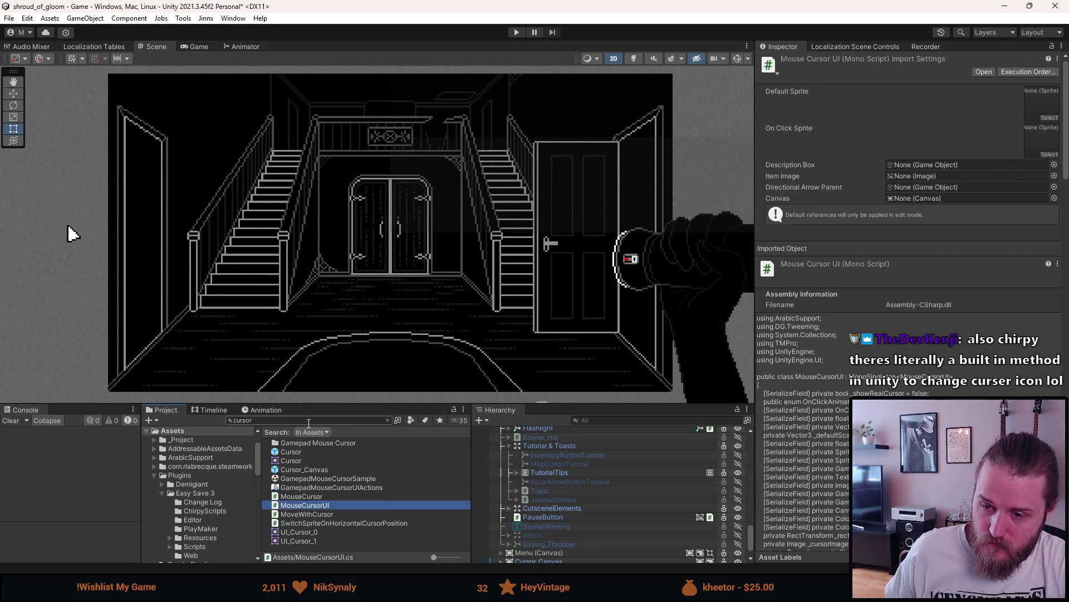
pyautogui.press('Return')
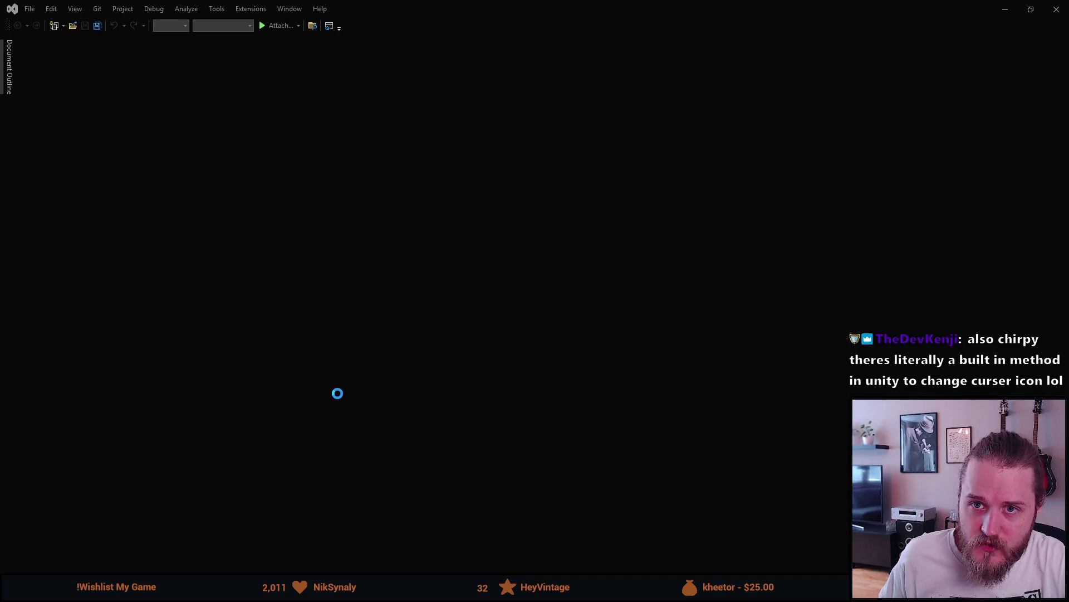
# Scroll MouseCursorUI.cs down to Update(), place the cursor above it, and return to Unity
pyautogui.scroll(-14, 287, 239)
pyautogui.scroll(-12, 287, 239)
pyautogui.scroll(-7, 284, 238)
pyautogui.click(237, 163)
pyautogui.press('Up')
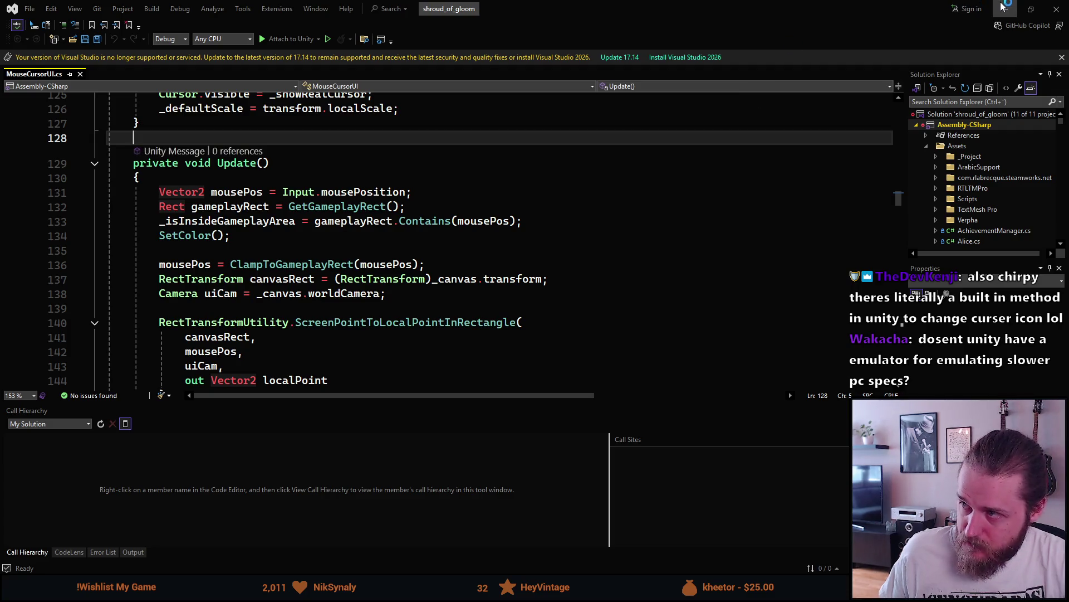
pyautogui.hotkey('alt', 'Tab')
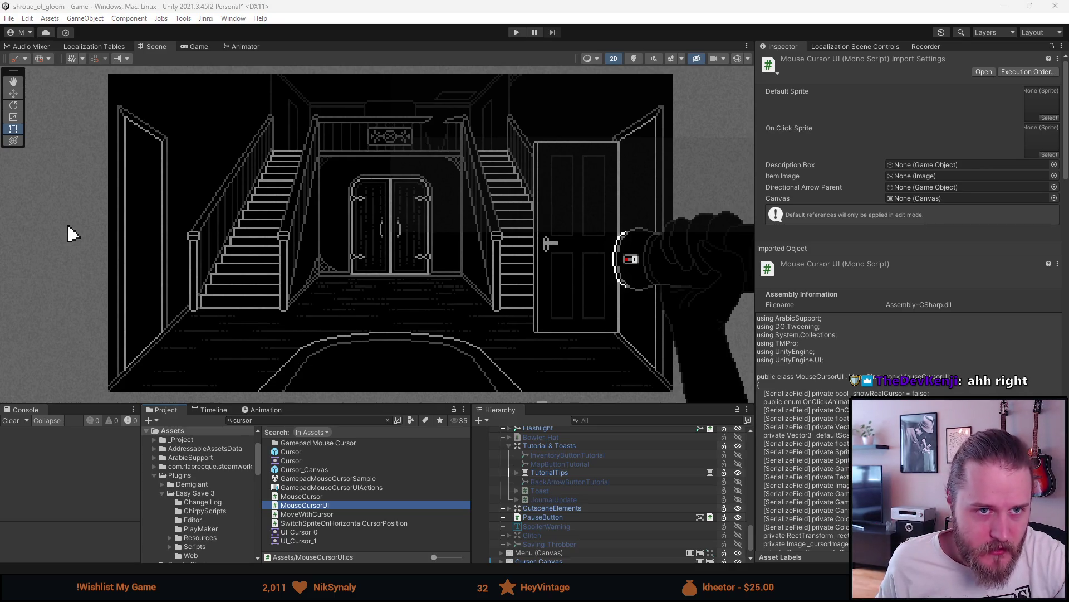
# Run the Orebital Dynamics web build on itch.io and read the controls while it loads
pyautogui.hotkey('alt', 'Tab')
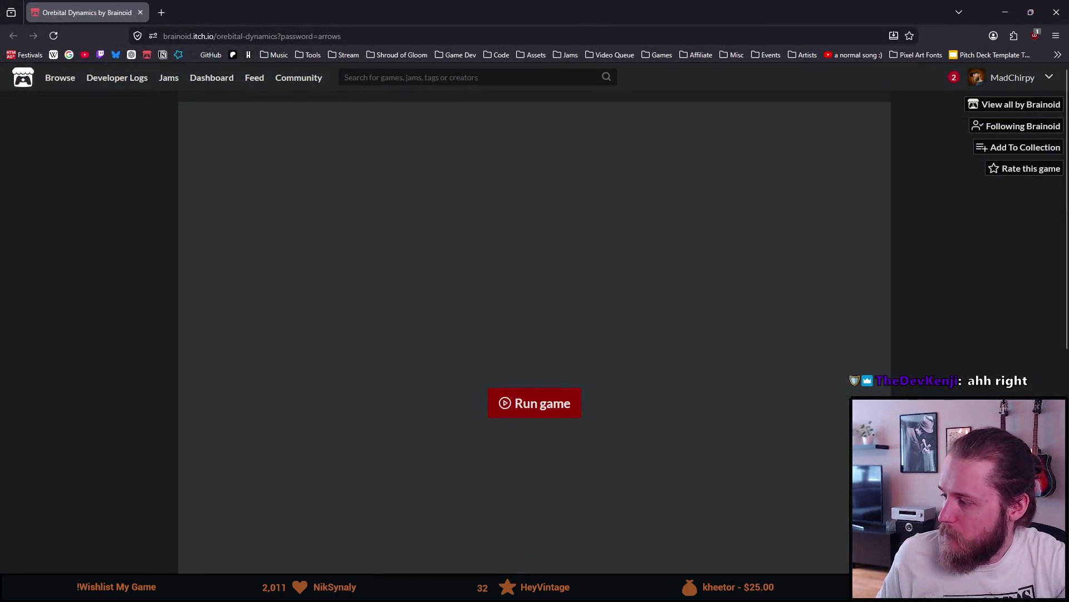
pyautogui.click(540, 415)
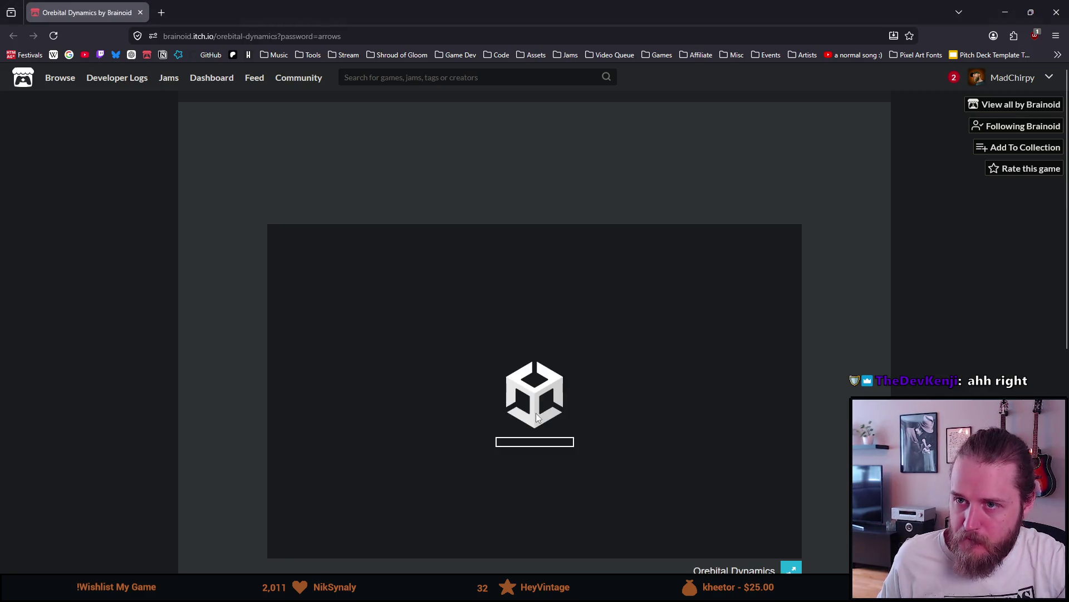
pyautogui.scroll(-2, 537, 417)
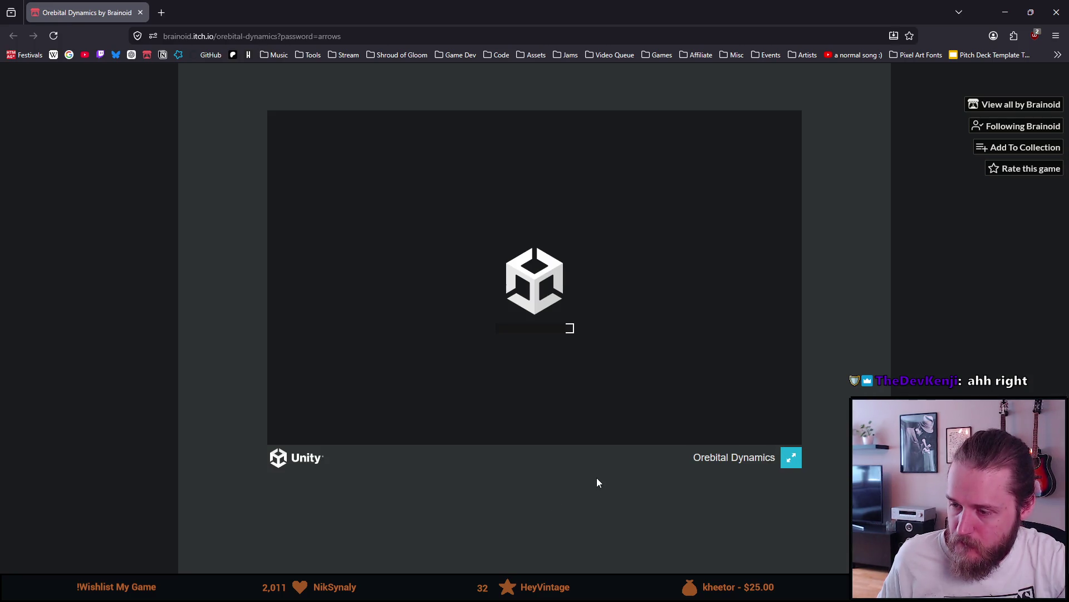
pyautogui.scroll(-4, 597, 482)
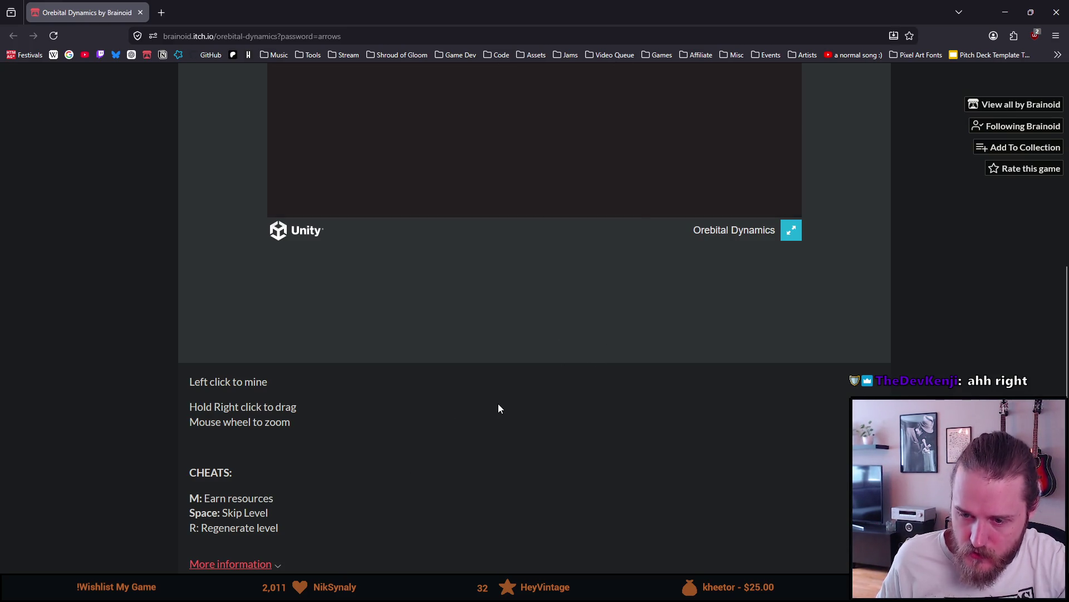
pyautogui.scroll(4, 498, 402)
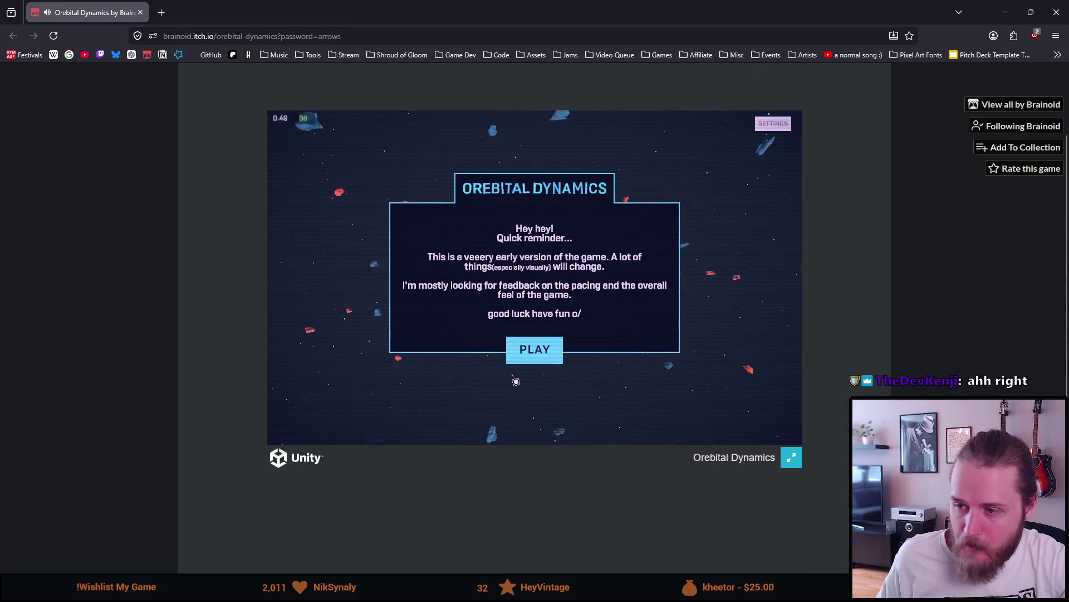
# Switch the game to fullscreen, dismiss the reminder, and show the Settings panel
pyautogui.click(792, 462)
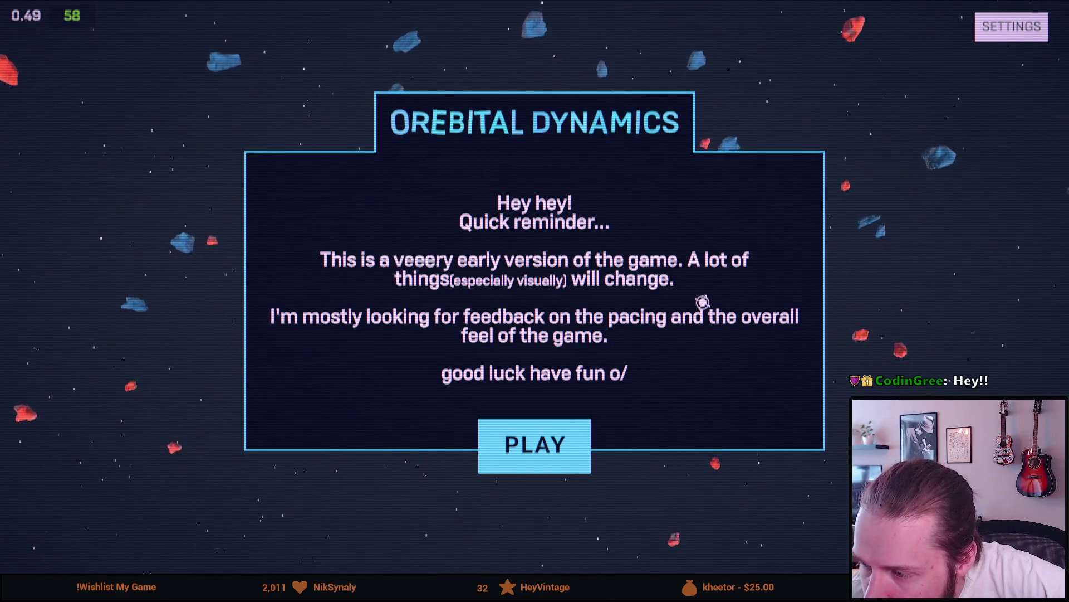
pyautogui.click(1005, 36)
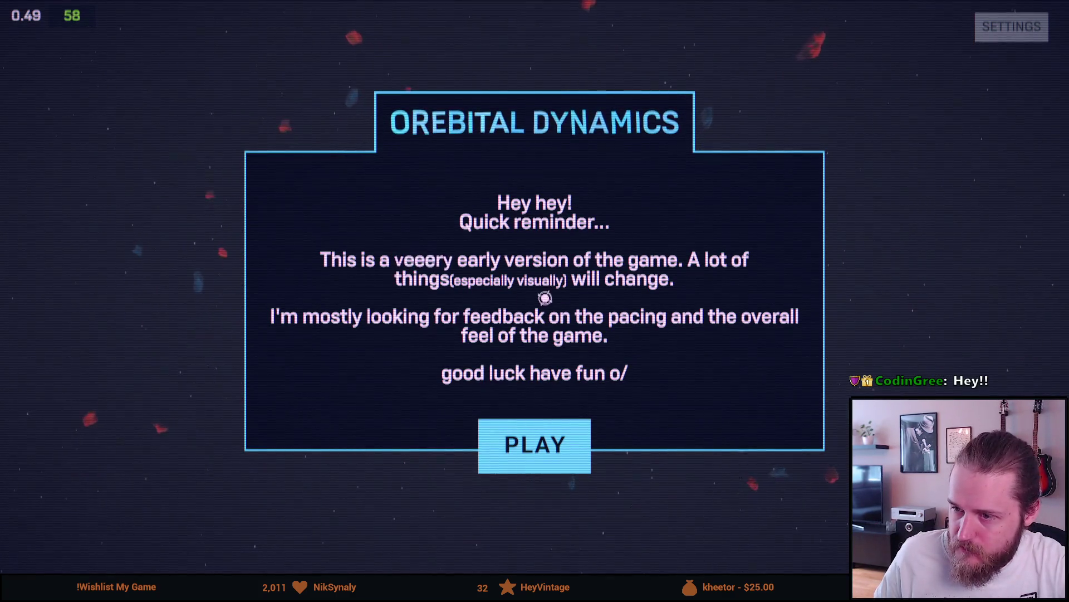
pyautogui.click(525, 440)
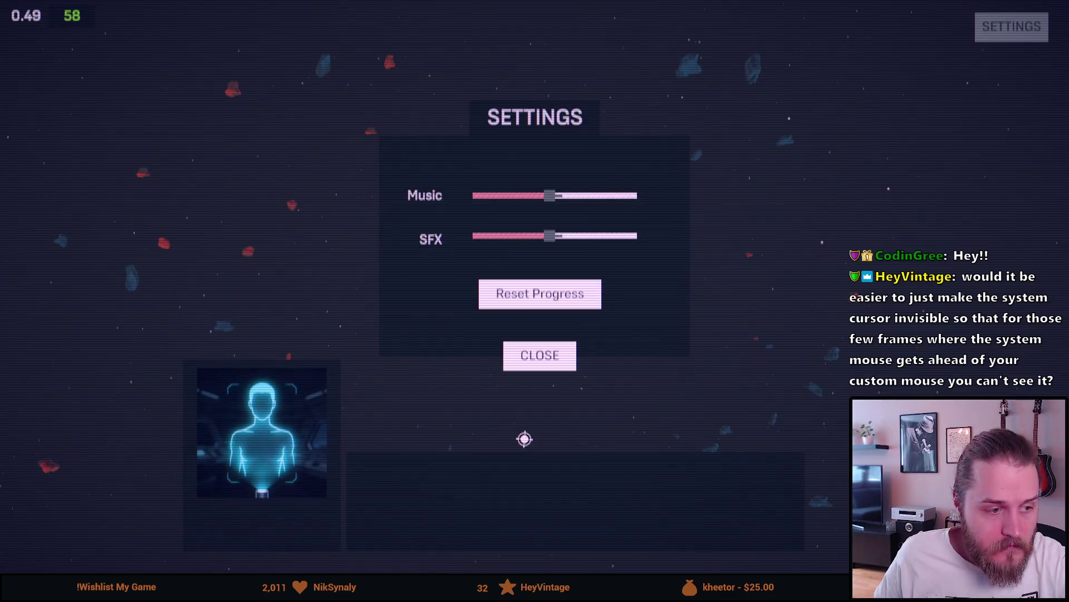
# Turn down the Music and SFX volume sliders, then close the Settings panel
pyautogui.moveTo(550, 195); pyautogui.dragTo(513, 195)
pyautogui.moveTo(550, 235)
pyautogui.mouseDown()
pyautogui.moveTo(515, 234)
pyautogui.moveTo(499, 207)
pyautogui.moveTo(509, 237)
pyautogui.moveTo(494, 234)
pyautogui.mouseUp()
pyautogui.moveTo(513, 195); pyautogui.dragTo(503, 196)
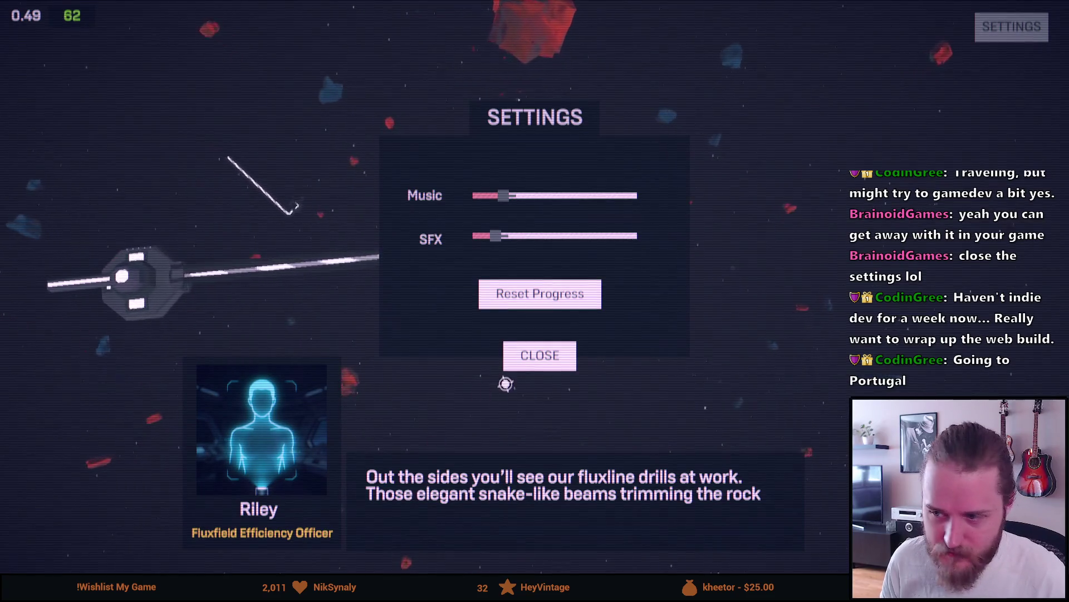
pyautogui.click(537, 355)
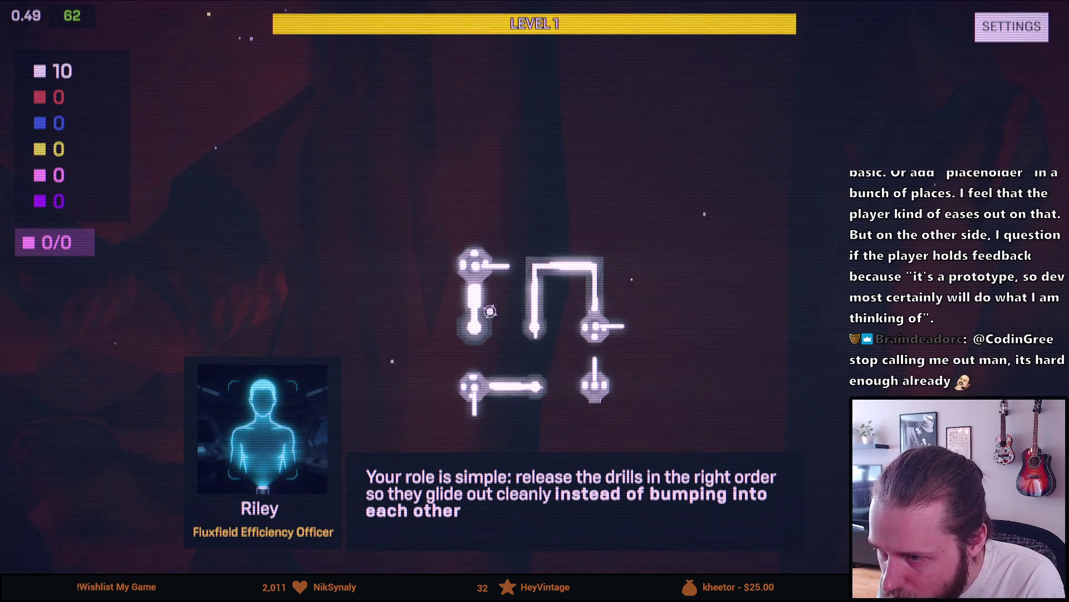
# Release the bottom-left drill off the Level 1 board
pyautogui.click(474, 393)
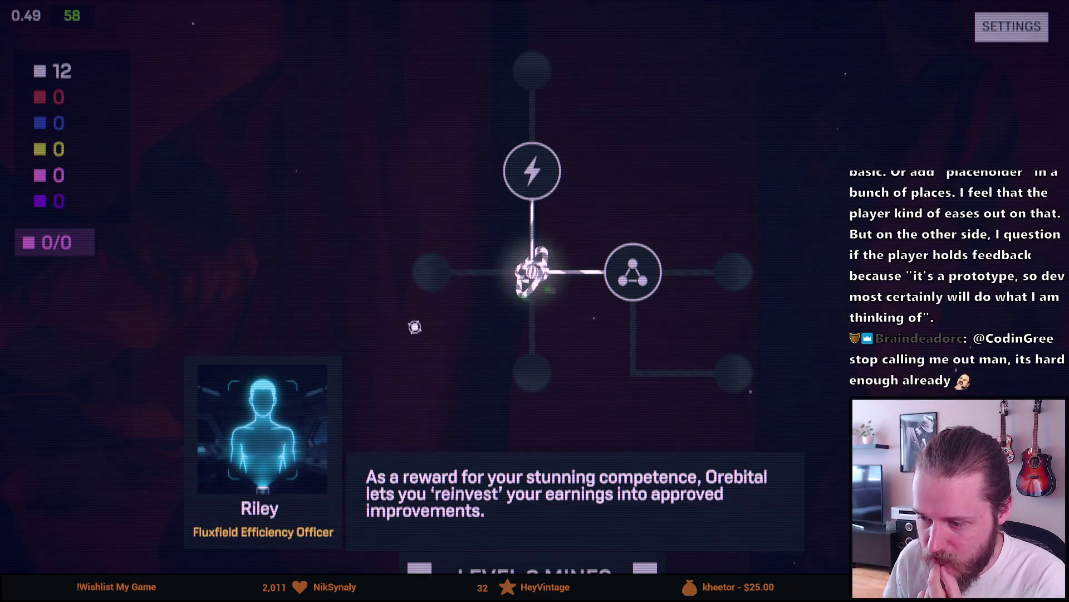
# Dismiss the reward dialogue, buy Max Energy 22 for 5 flux, and start Level 2
pyautogui.click(414, 318)
pyautogui.moveTo(554, 189)
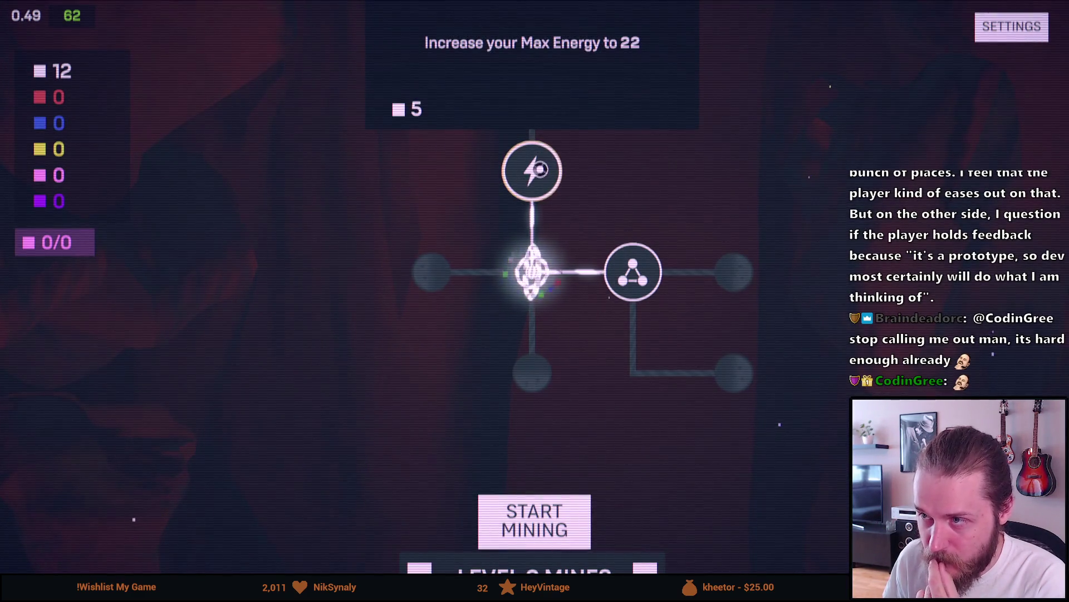
pyautogui.moveTo(613, 150)
pyautogui.mouseDown()
pyautogui.moveTo(594, 229)
pyautogui.moveTo(649, 81)
pyautogui.moveTo(593, 283)
pyautogui.mouseUp()
pyautogui.moveTo(481, 316)
pyautogui.moveTo(595, 400)
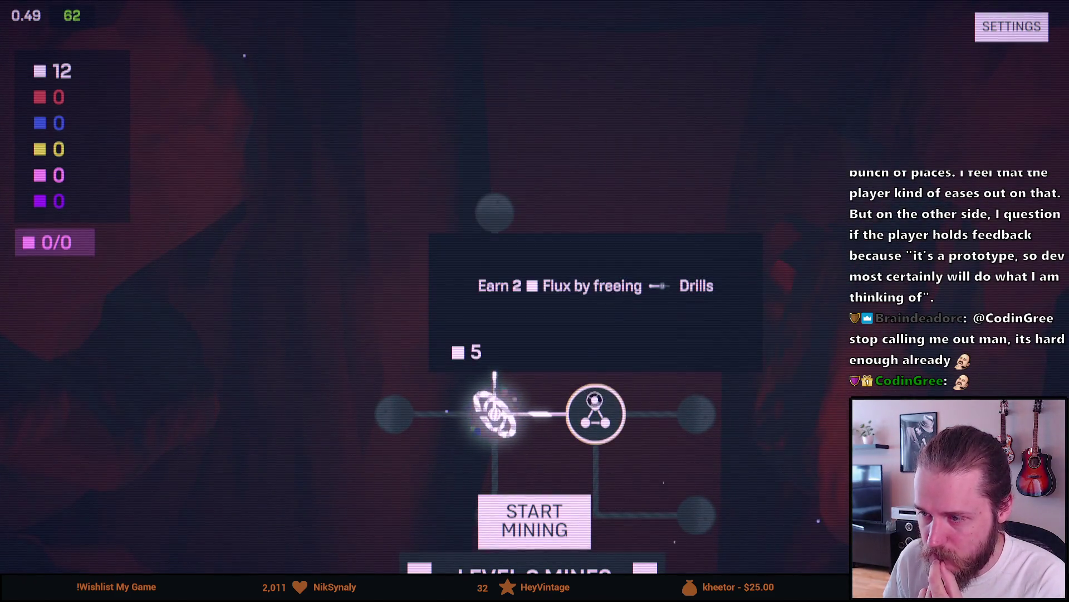
pyautogui.scroll(-2, 578, 393)
pyautogui.scroll(4, 578, 390)
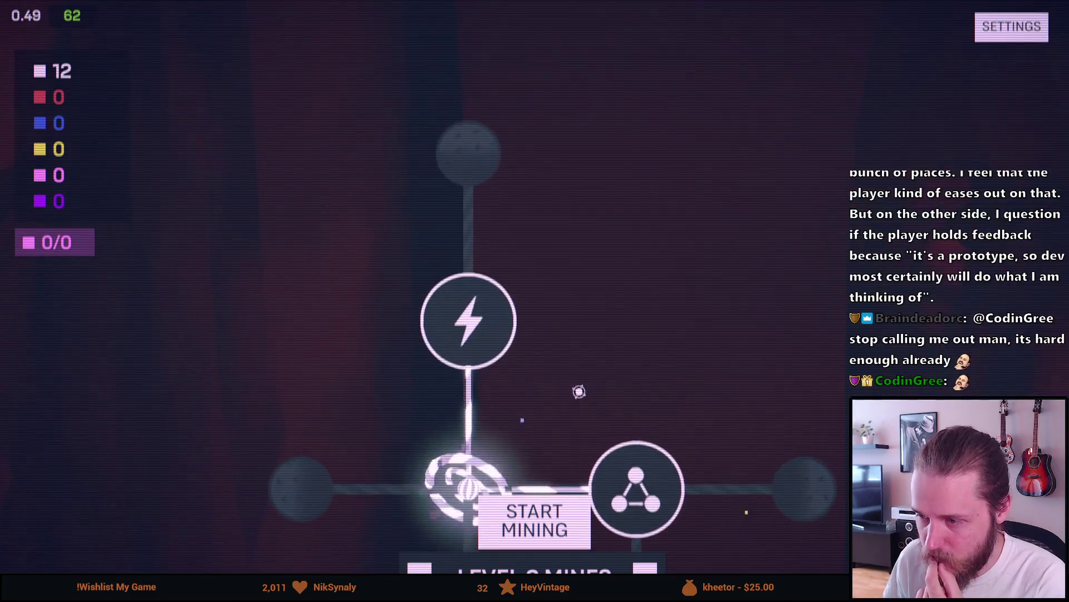
pyautogui.scroll(-4, 580, 391)
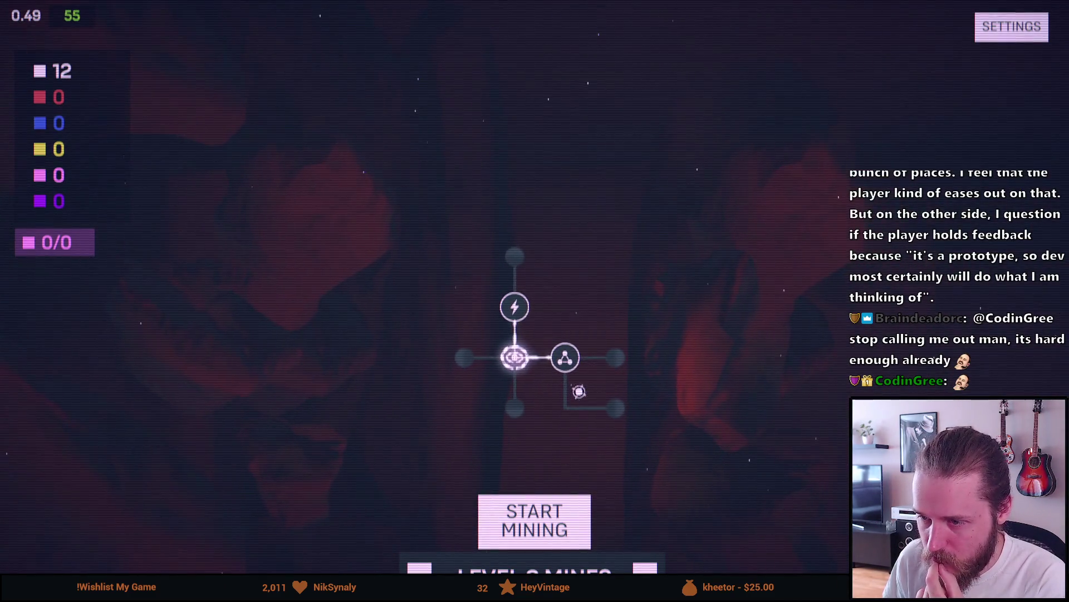
pyautogui.scroll(2, 579, 391)
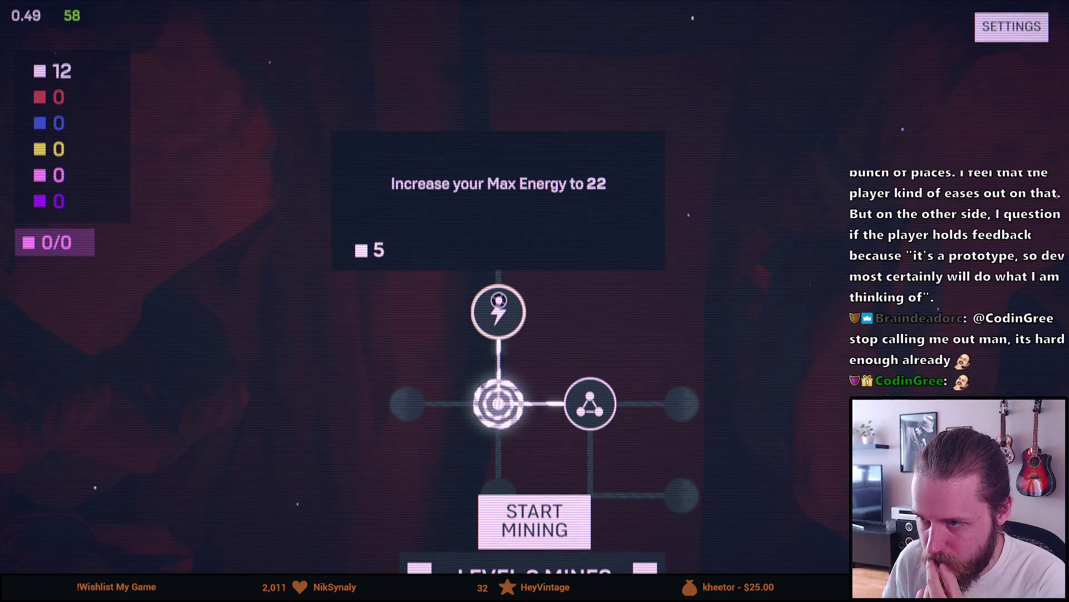
pyautogui.scroll(-1, 563, 412)
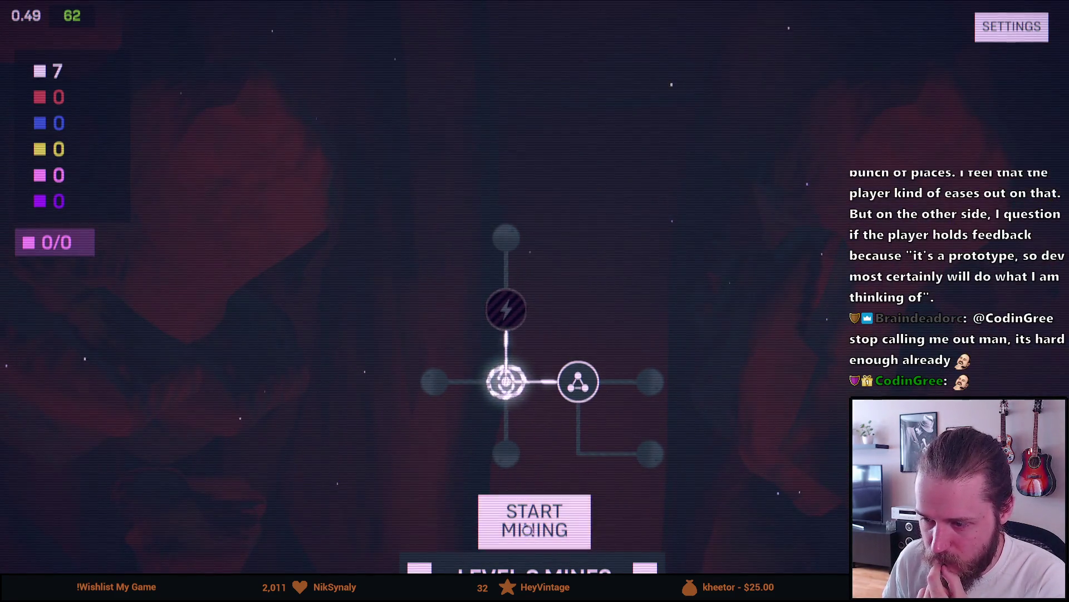
pyautogui.click(524, 529)
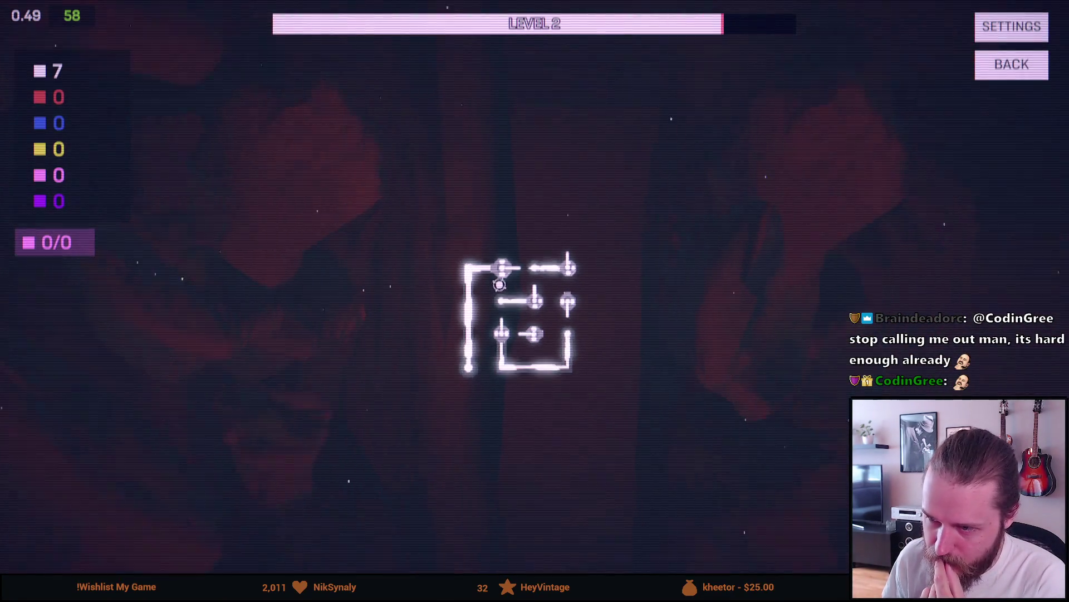
# Free all six pieces from the Level 2 board, then start the next level
pyautogui.scroll(3, 499, 284)
pyautogui.scroll(-2, 499, 284)
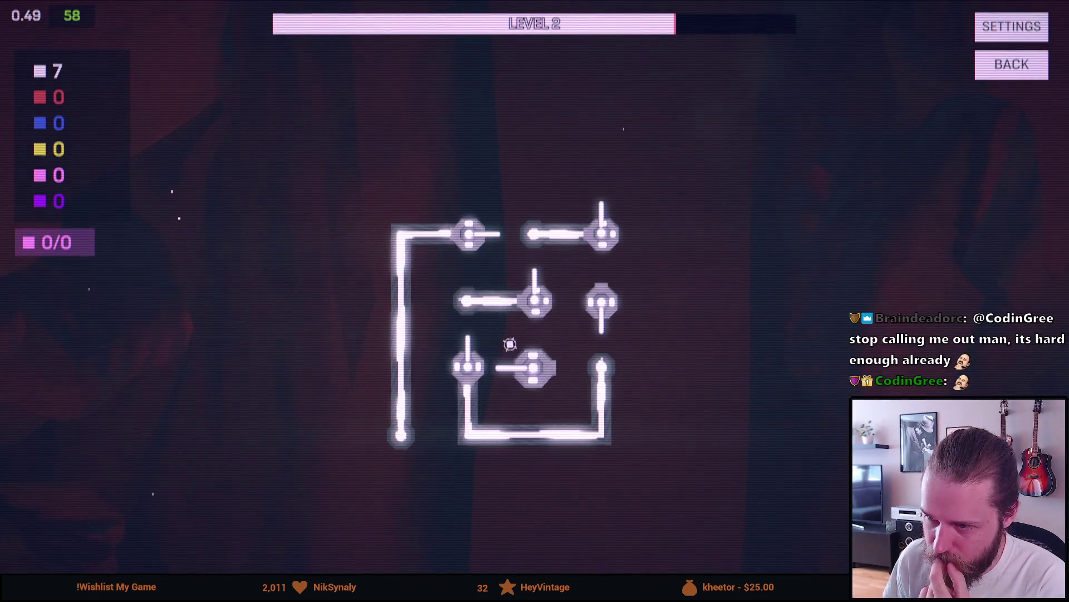
pyautogui.click(568, 239)
pyautogui.click(467, 226)
pyautogui.click(518, 301)
pyautogui.click(469, 365)
pyautogui.click(534, 368)
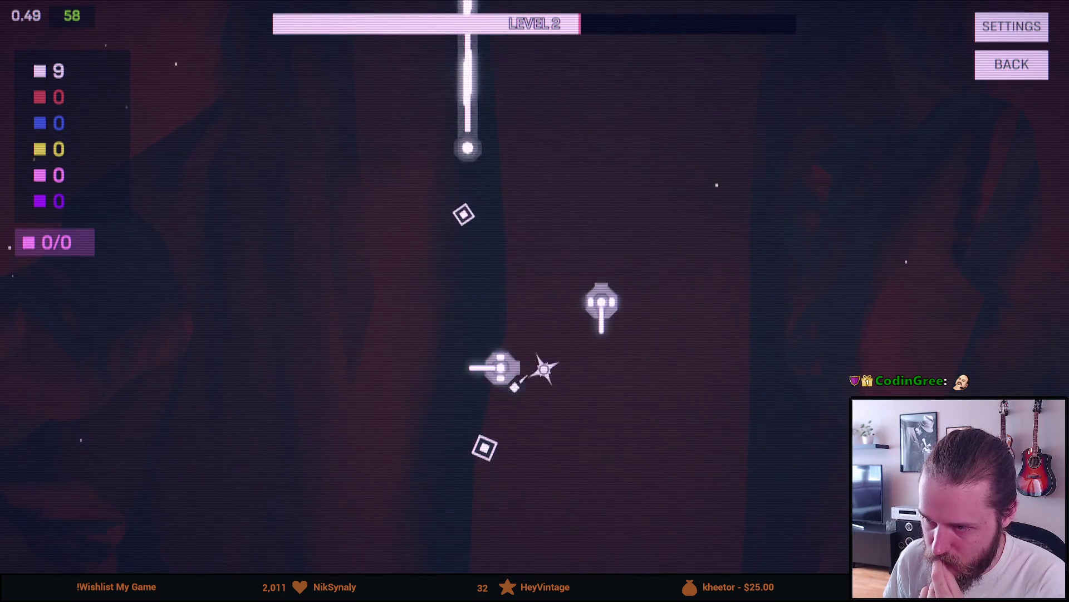
pyautogui.click(601, 304)
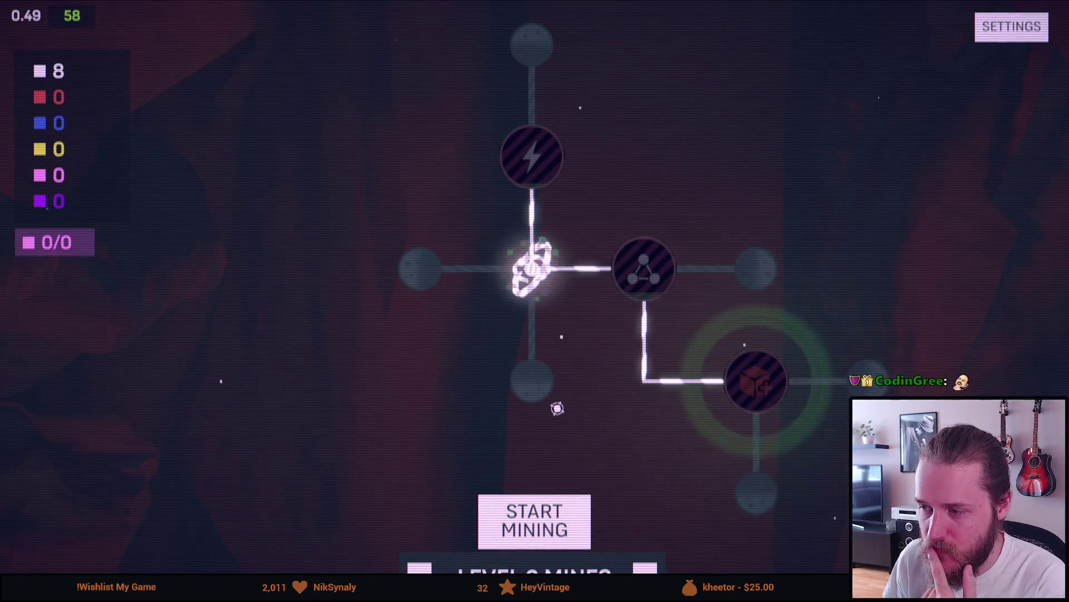
pyautogui.click(515, 521)
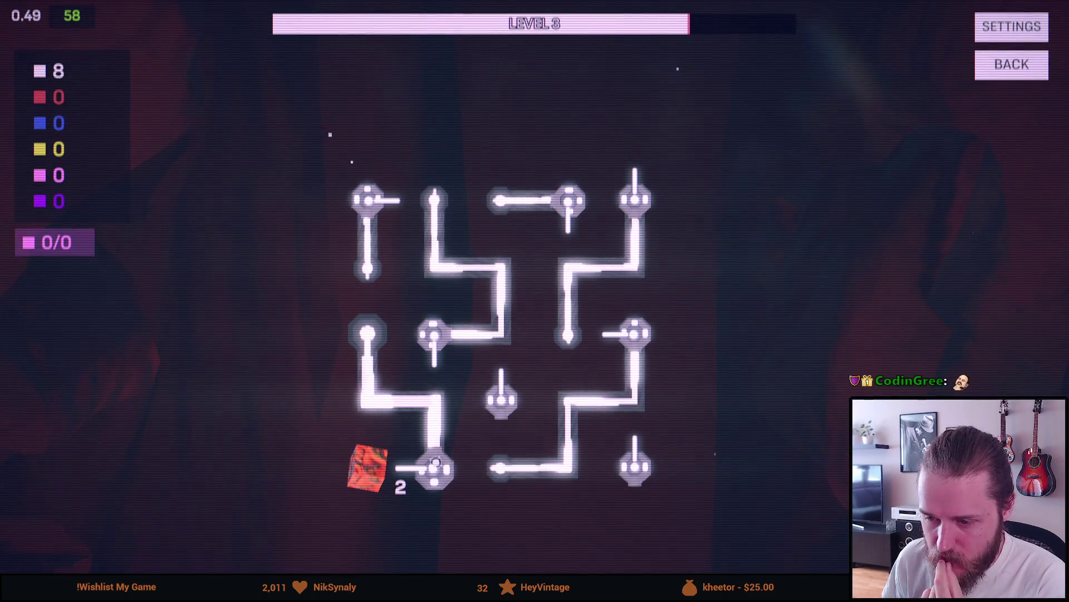
# Link a beam to the red ore cube and launch every Level 3 piece until 'Drill master!' appears
pyautogui.moveTo(380, 470); pyautogui.dragTo(432, 467)
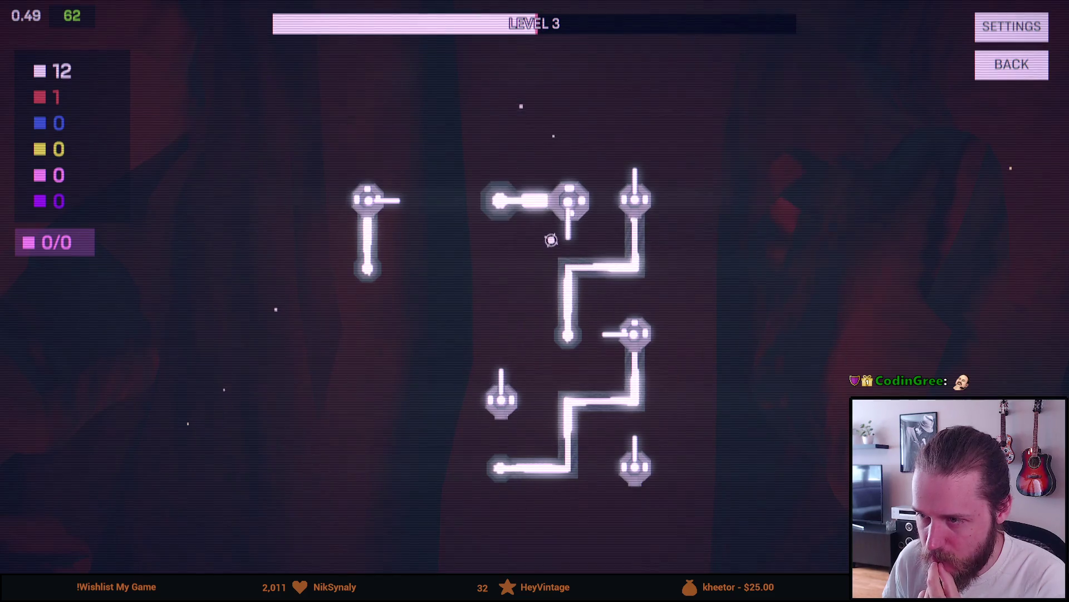
pyautogui.click(650, 198)
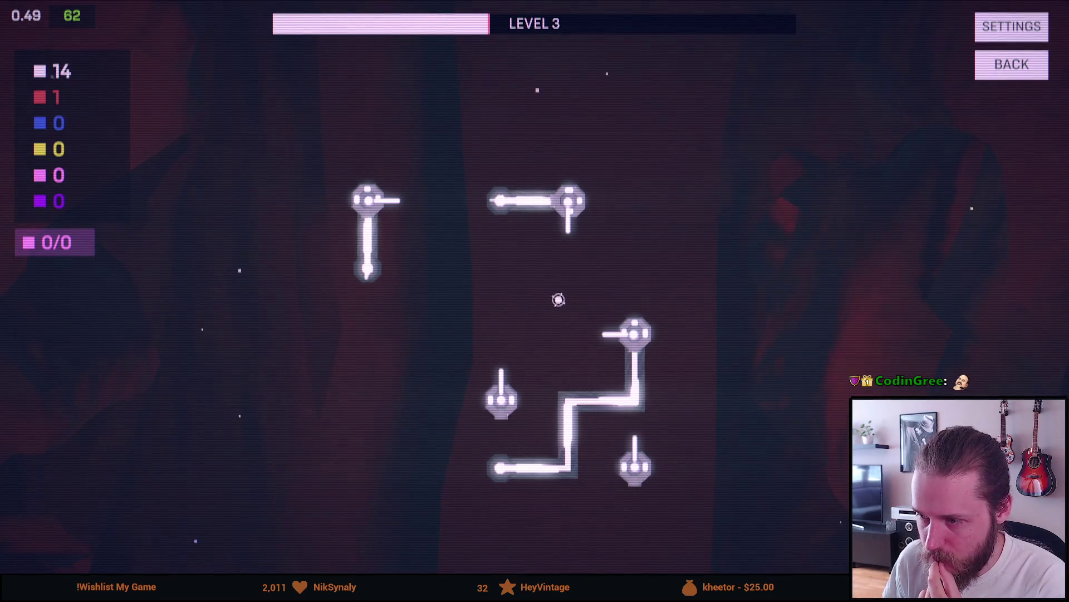
pyautogui.click(607, 346)
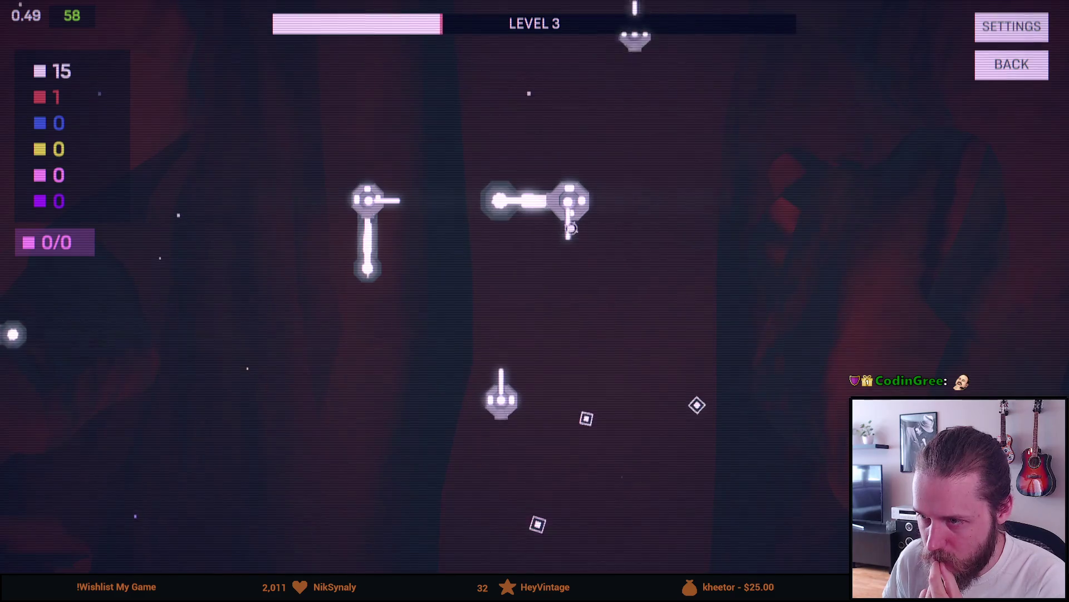
pyautogui.click(555, 201)
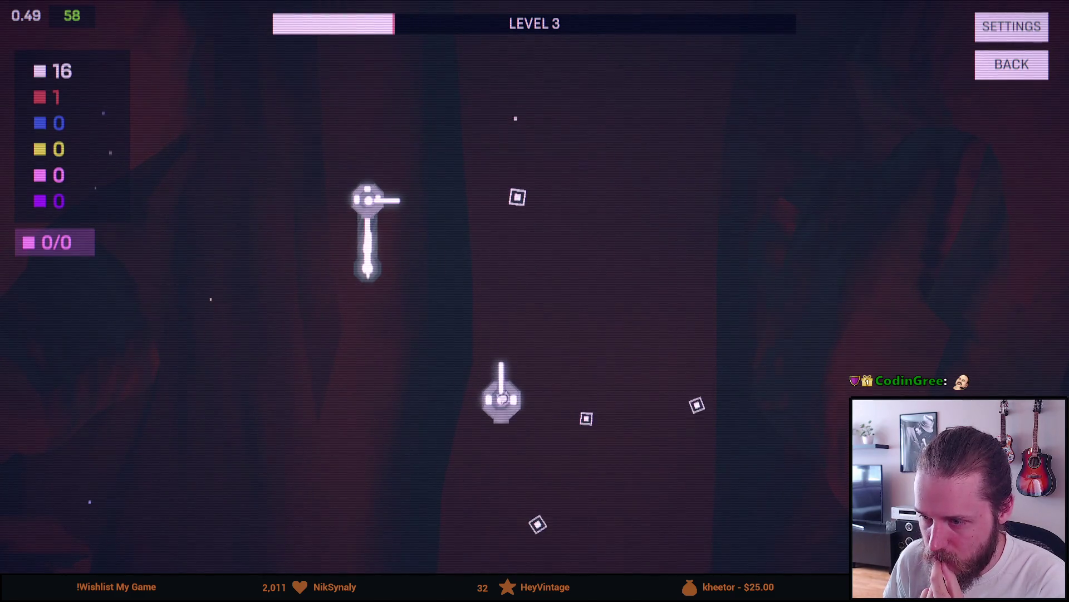
pyautogui.click(523, 200)
pyautogui.click(697, 405)
pyautogui.click(538, 524)
pyautogui.click(513, 467)
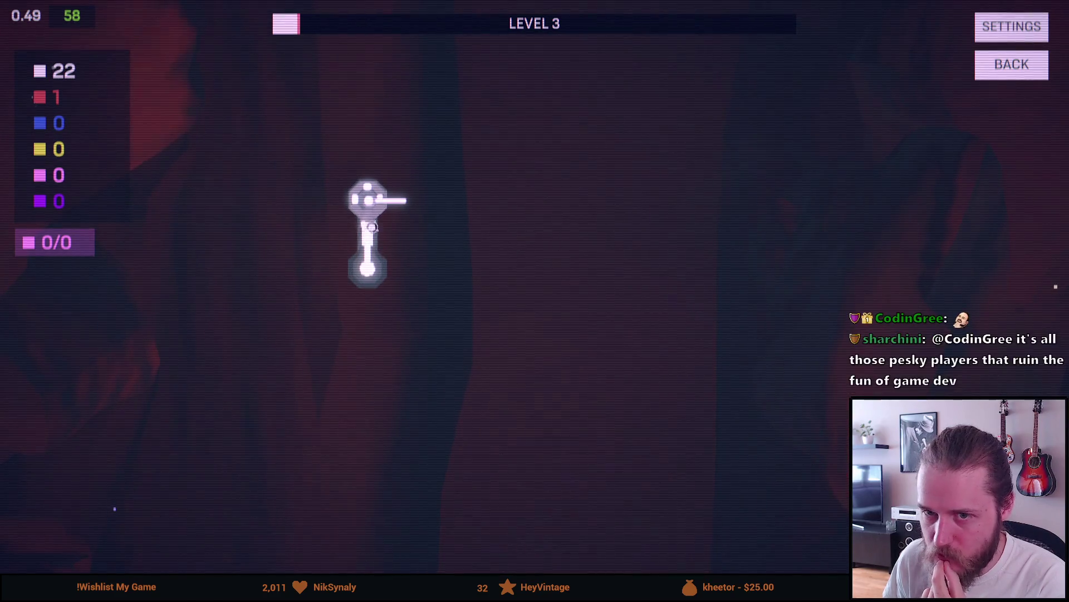
pyautogui.click(363, 202)
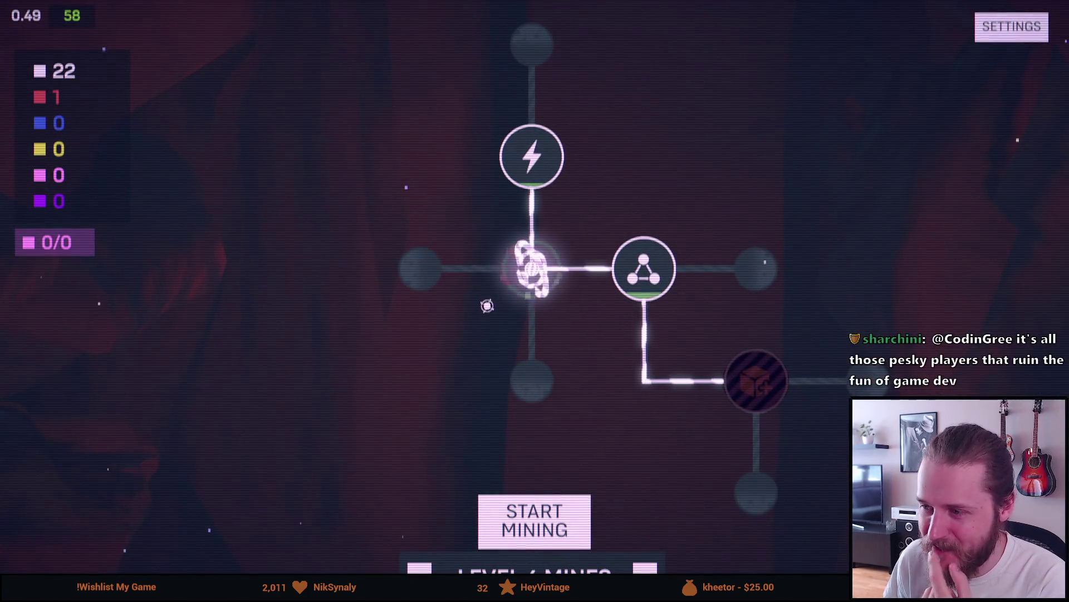
# Buy the Earn 3 Flux network upgrade and the lightning upgrade, then start Level 4
pyautogui.moveTo(632, 283)
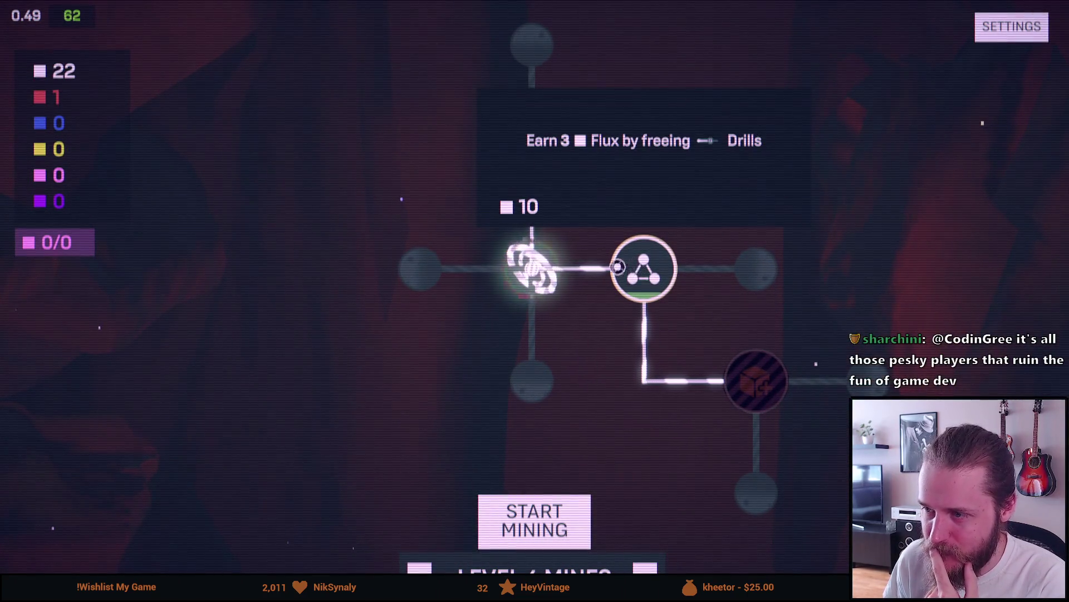
pyautogui.click(622, 265)
pyautogui.click(548, 168)
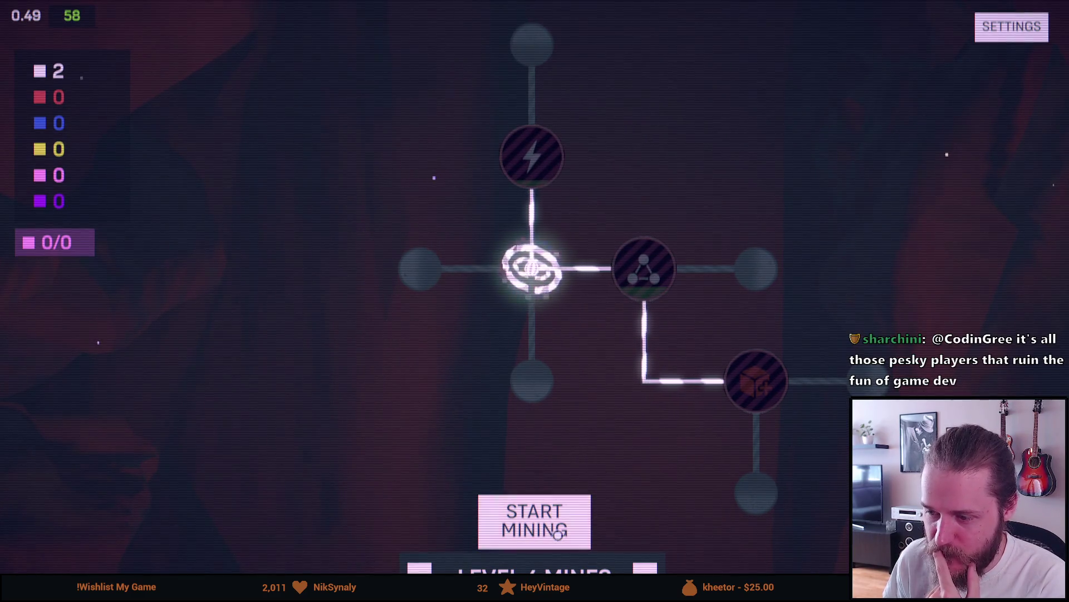
pyautogui.click(557, 533)
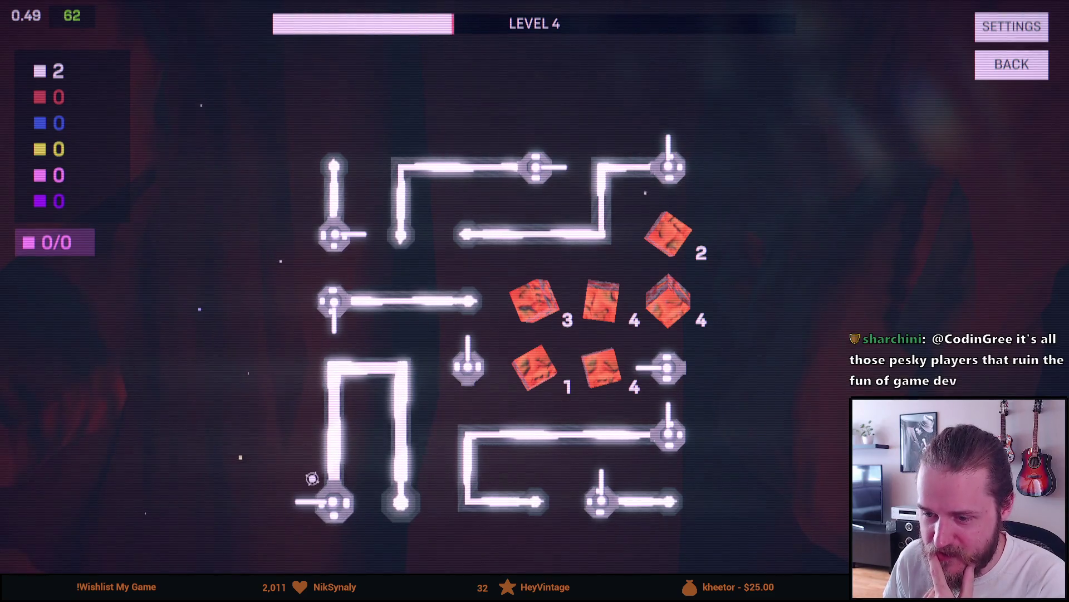
# Free the Level 4 pipe pieces and launch the node into the red ore blocks
pyautogui.click(335, 488)
pyautogui.click(335, 303)
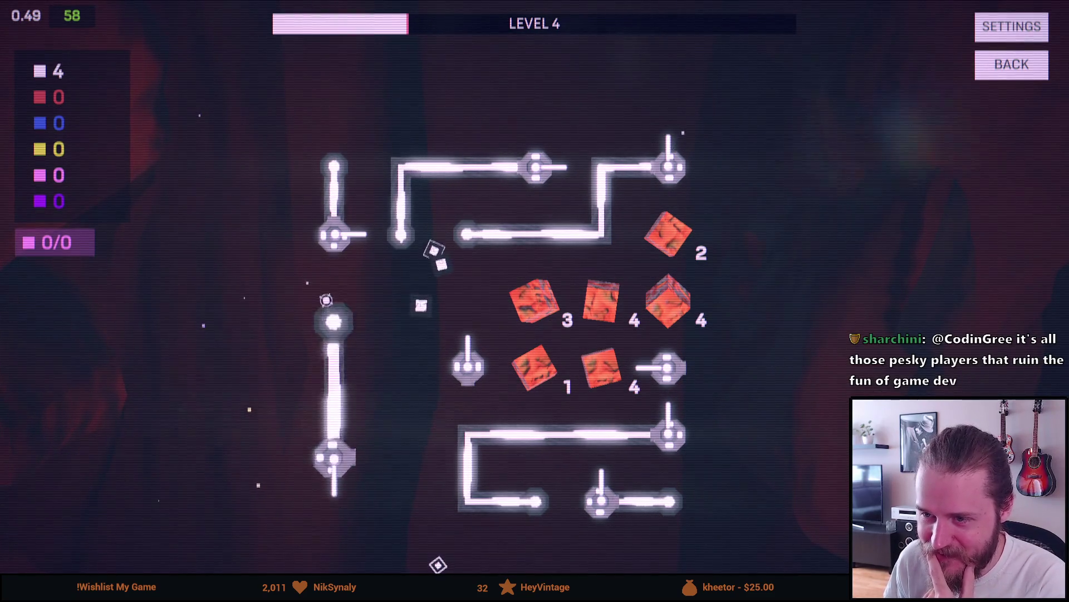
pyautogui.click(671, 168)
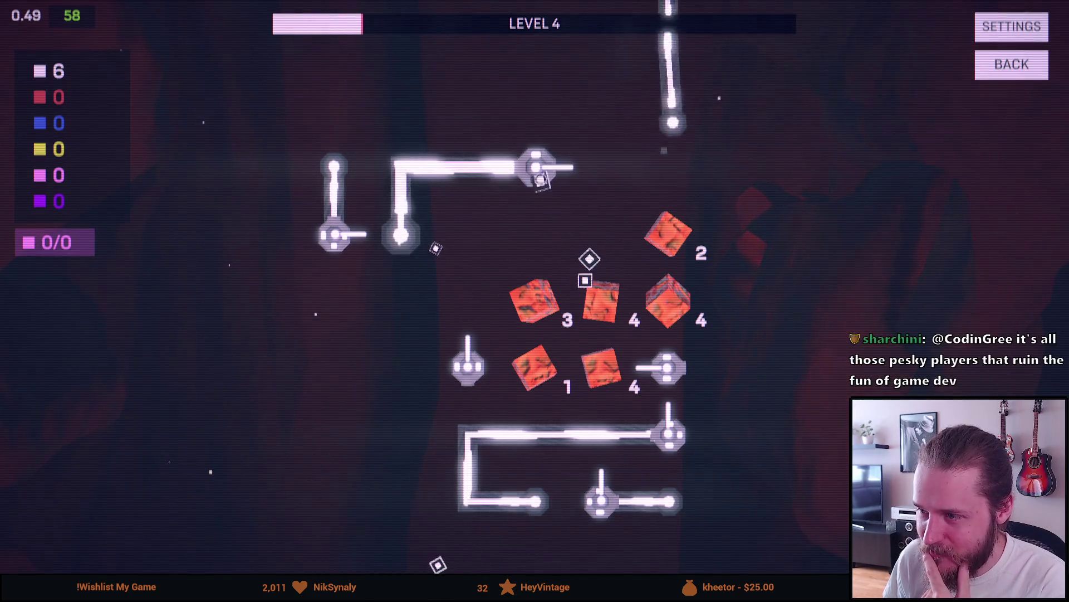
pyautogui.click(535, 167)
pyautogui.click(468, 364)
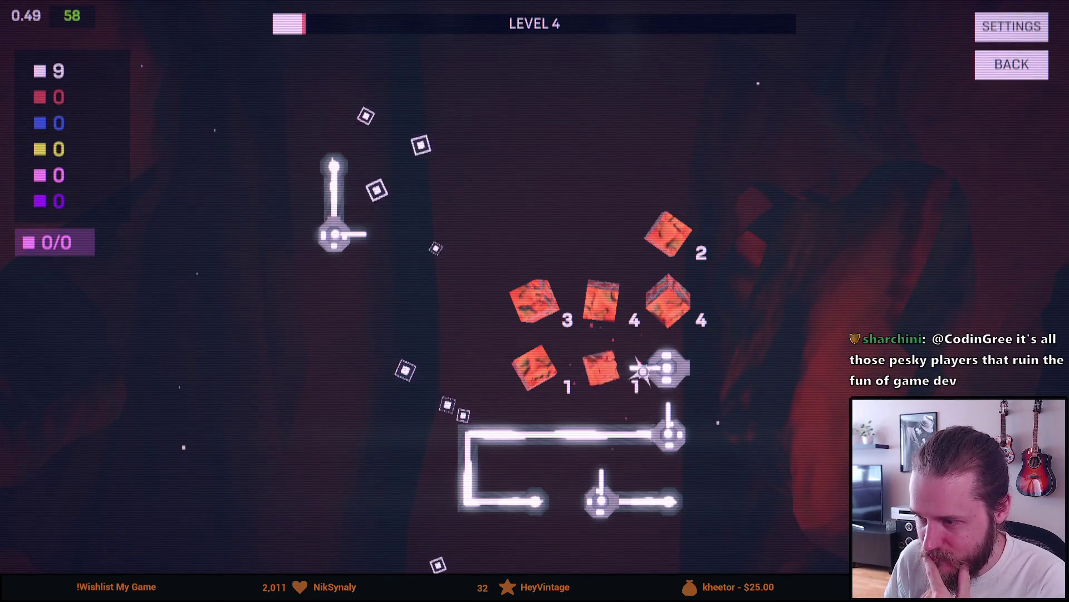
pyautogui.click(642, 371)
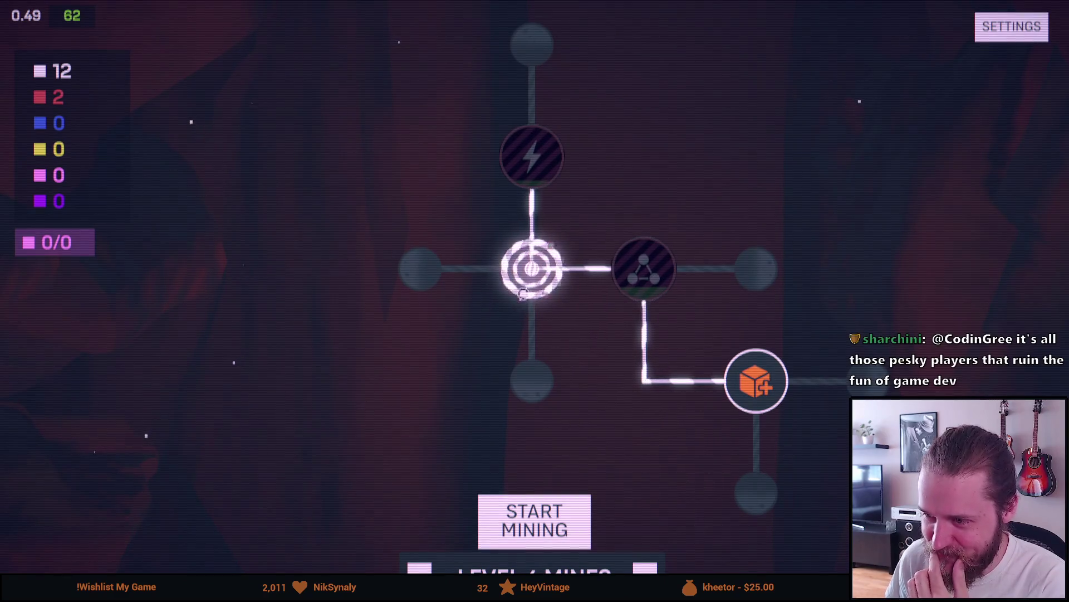
# Buy the Blazestone Mines upgrade for 10 flux and 2 red ore, then restart Level 4
pyautogui.moveTo(730, 381)
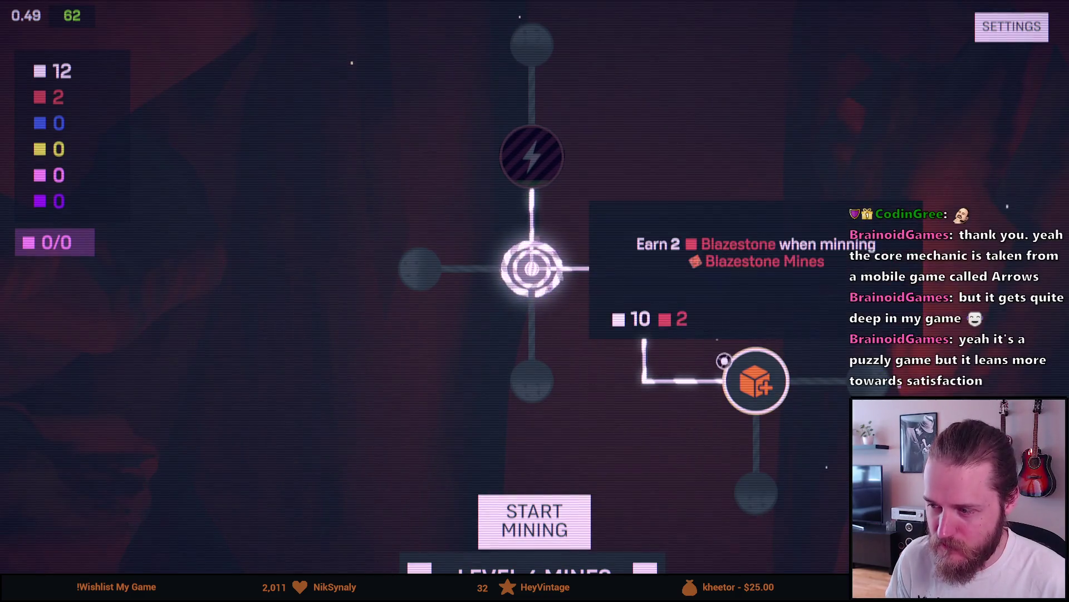
pyautogui.click(738, 371)
pyautogui.press('space')
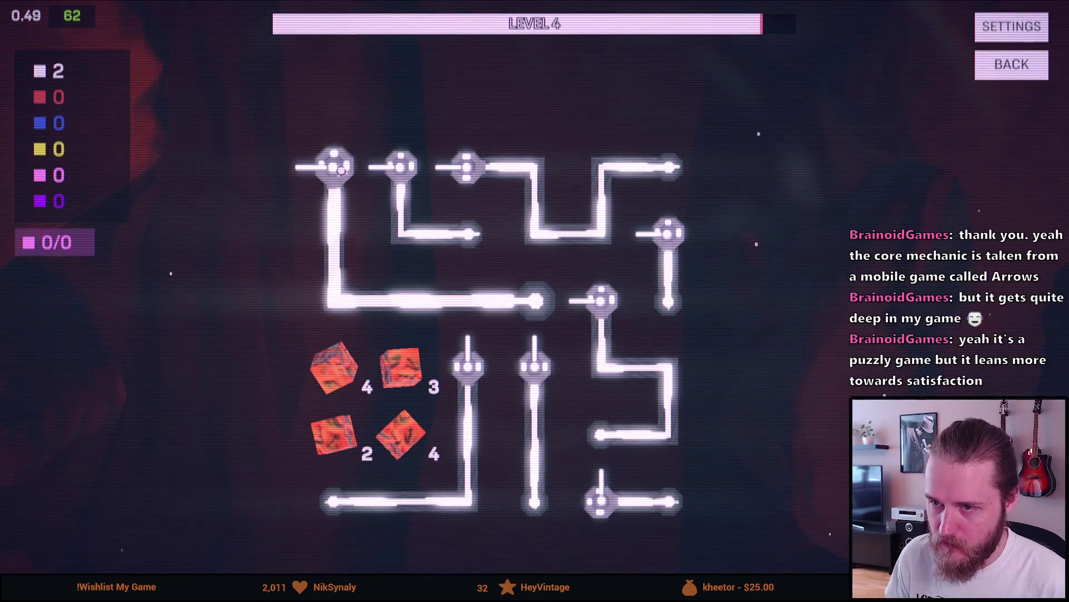
# Launch all eight arrow pieces until Level 4 shows the 'Ore-some job!' banner
pyautogui.click(334, 189)
pyautogui.click(399, 167)
pyautogui.click(467, 167)
pyautogui.click(666, 234)
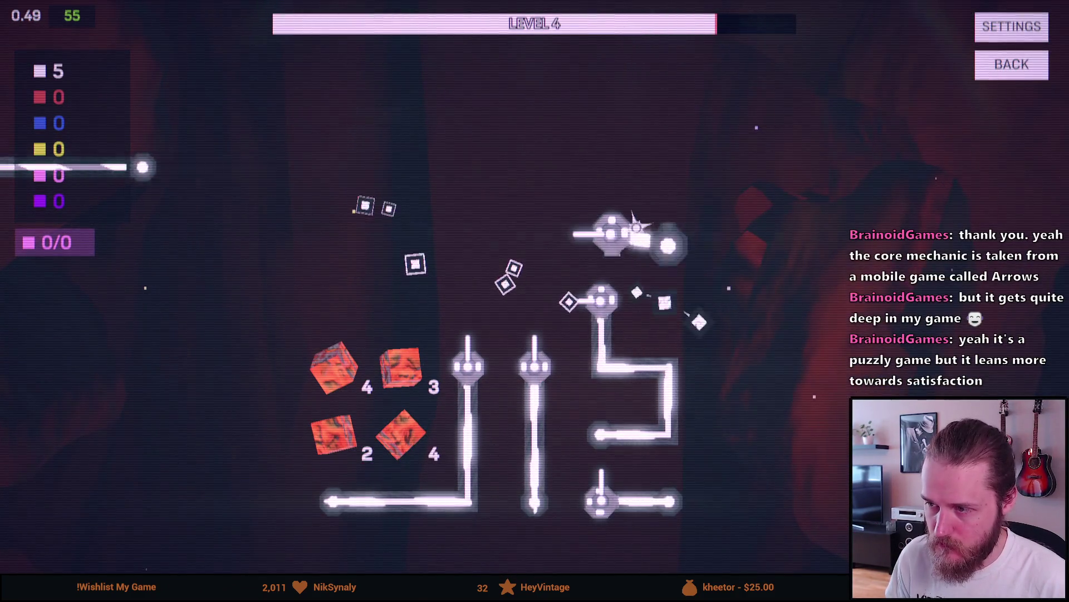
pyautogui.click(597, 301)
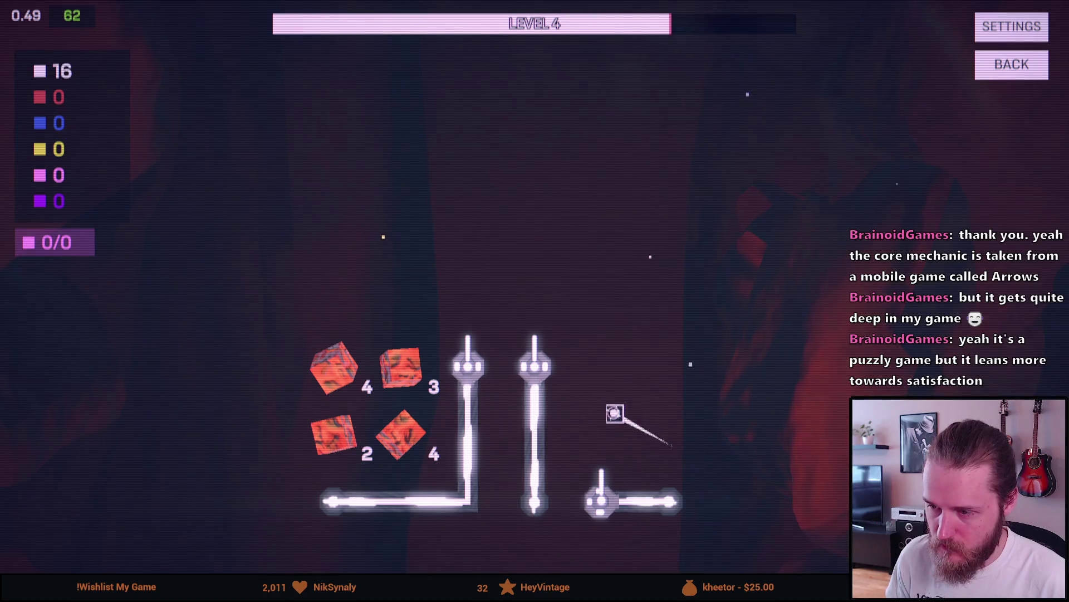
pyautogui.click(602, 476)
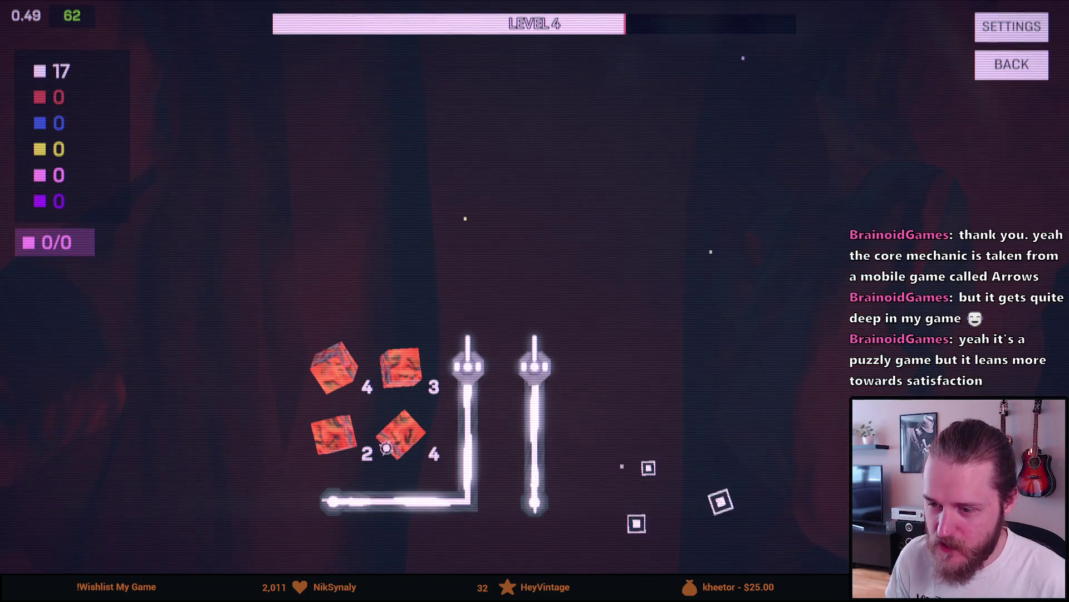
pyautogui.click(534, 390)
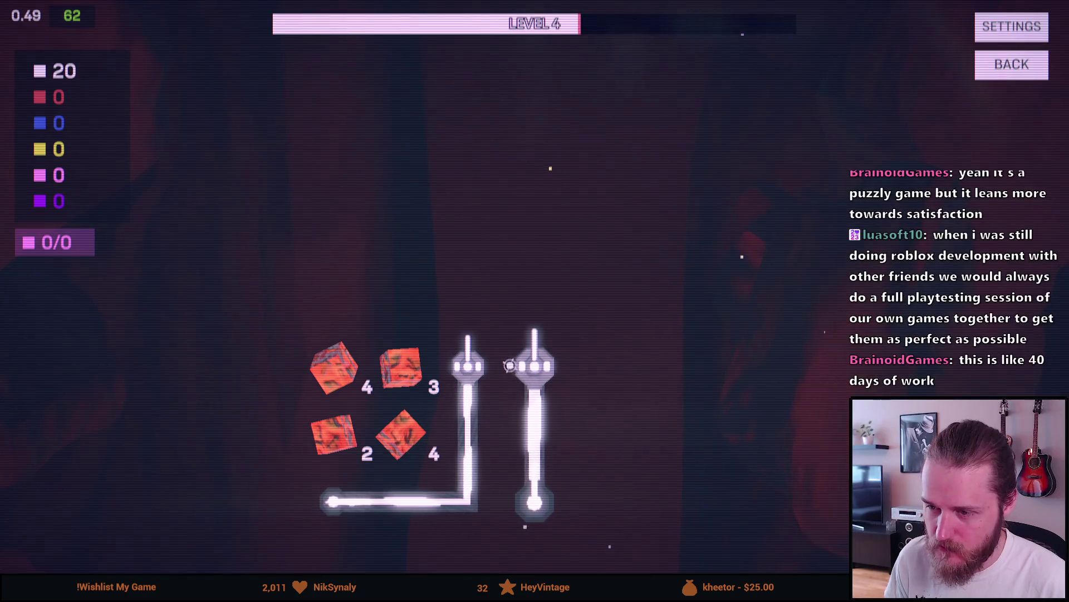
pyautogui.click(471, 367)
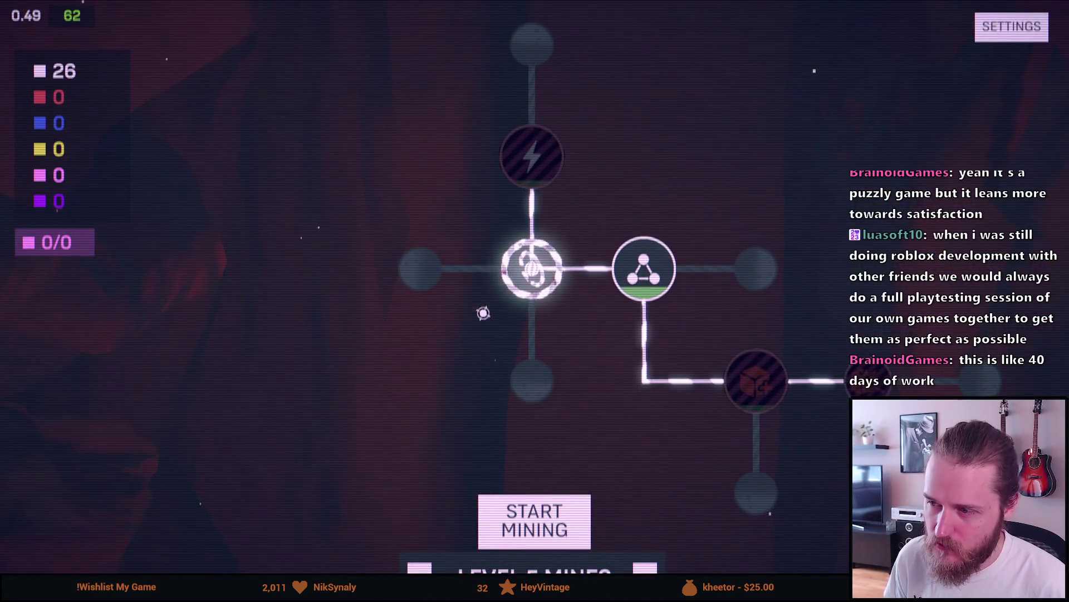
# Buy the next upgrade, play a Level 5 run, then exit fullscreen to the itch.io page
pyautogui.click(644, 269)
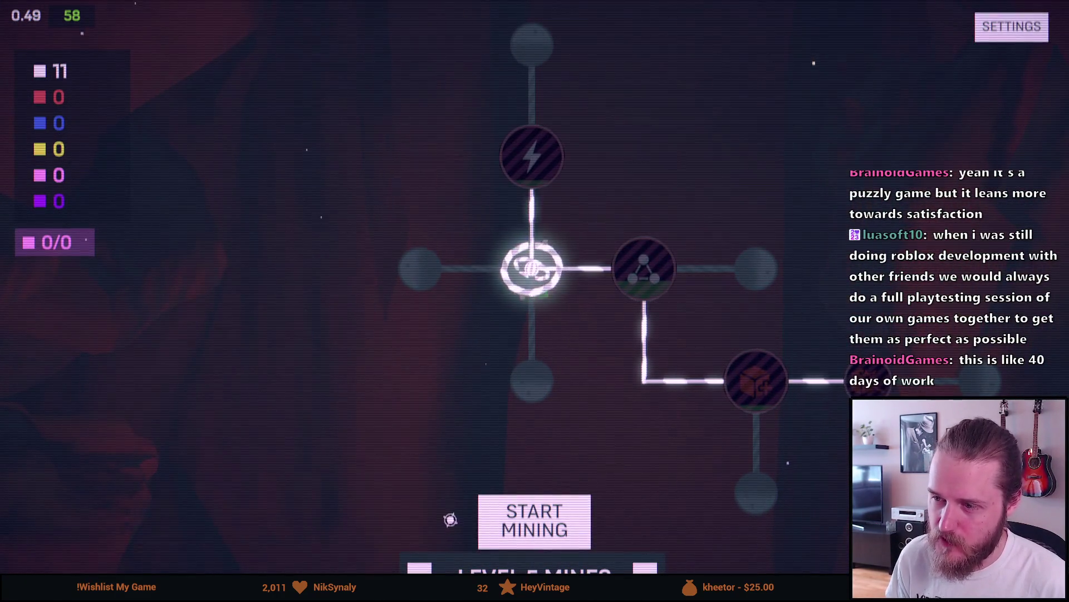
pyautogui.click(529, 521)
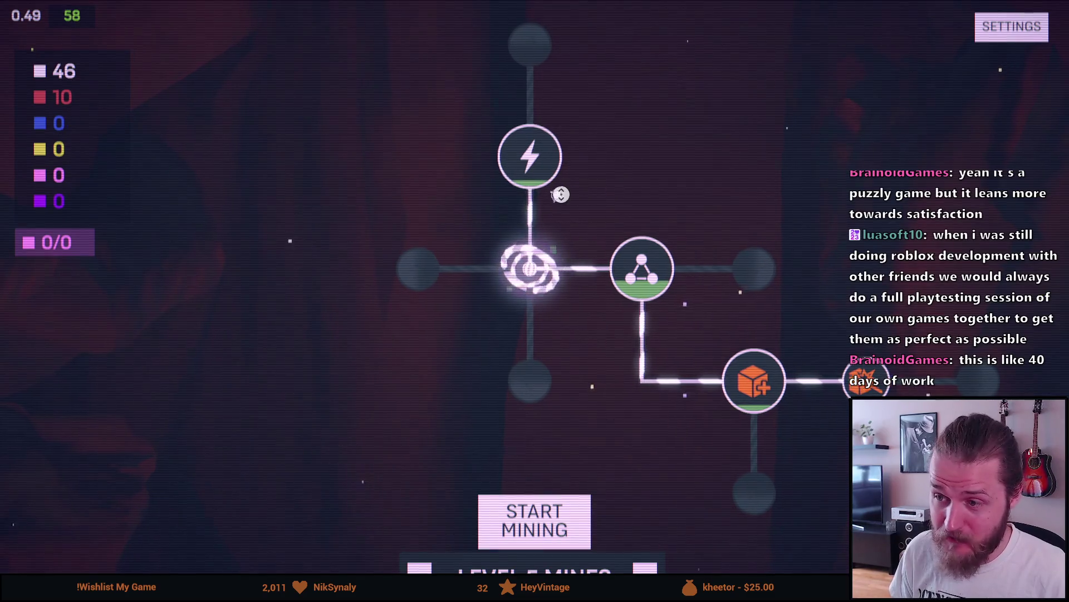
pyautogui.click(1023, 31)
pyautogui.click(543, 353)
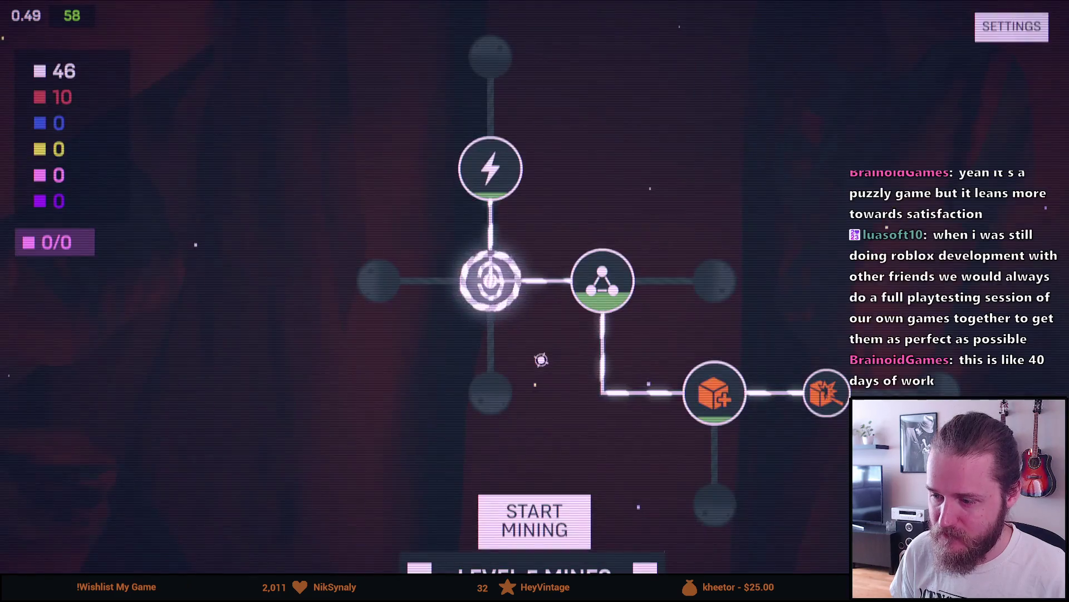
pyautogui.press('Escape')
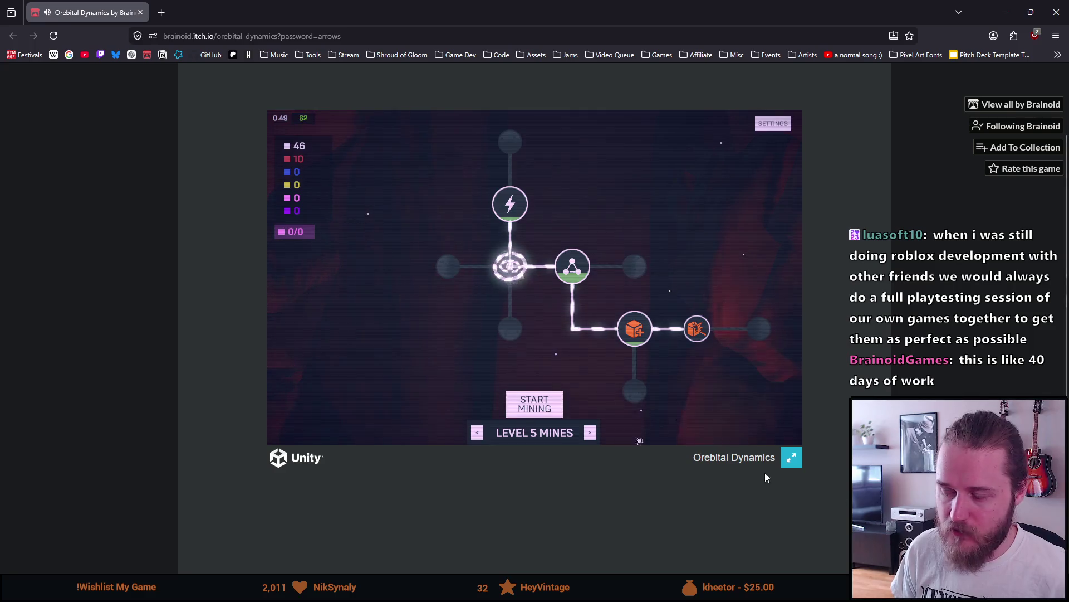
# Show the game fullscreen briefly, then replace the game tab with a blank new tab
pyautogui.click(792, 460)
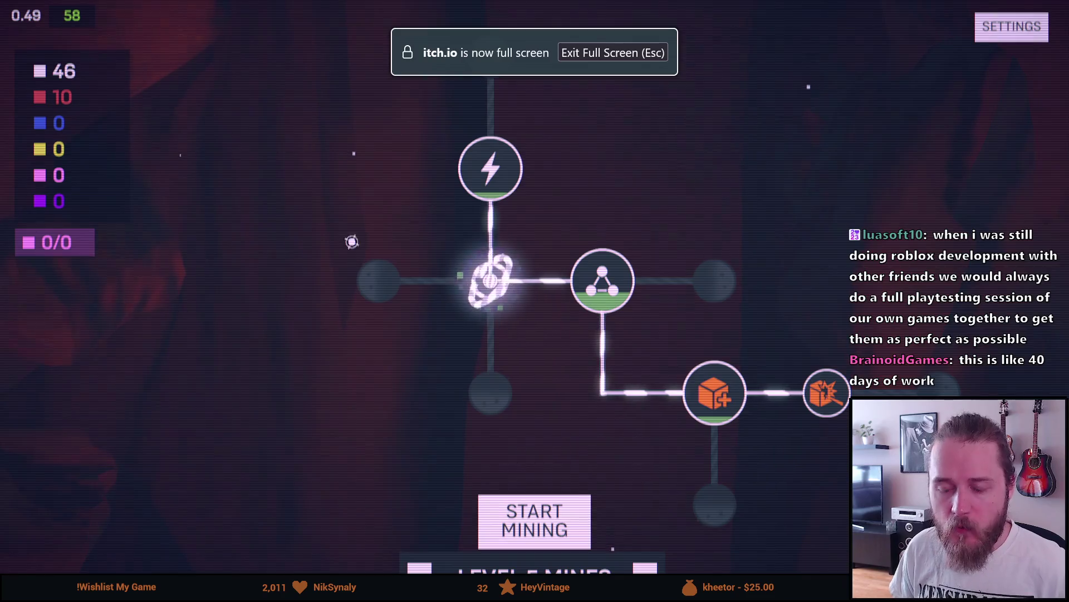
pyautogui.press('Escape')
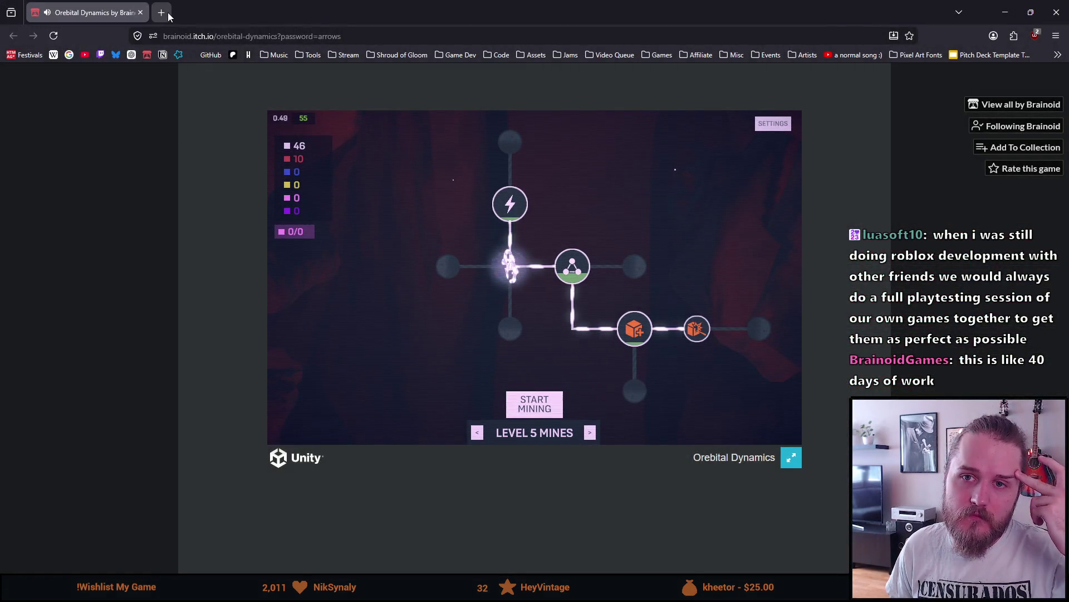
pyautogui.click(161, 12)
pyautogui.click(141, 12)
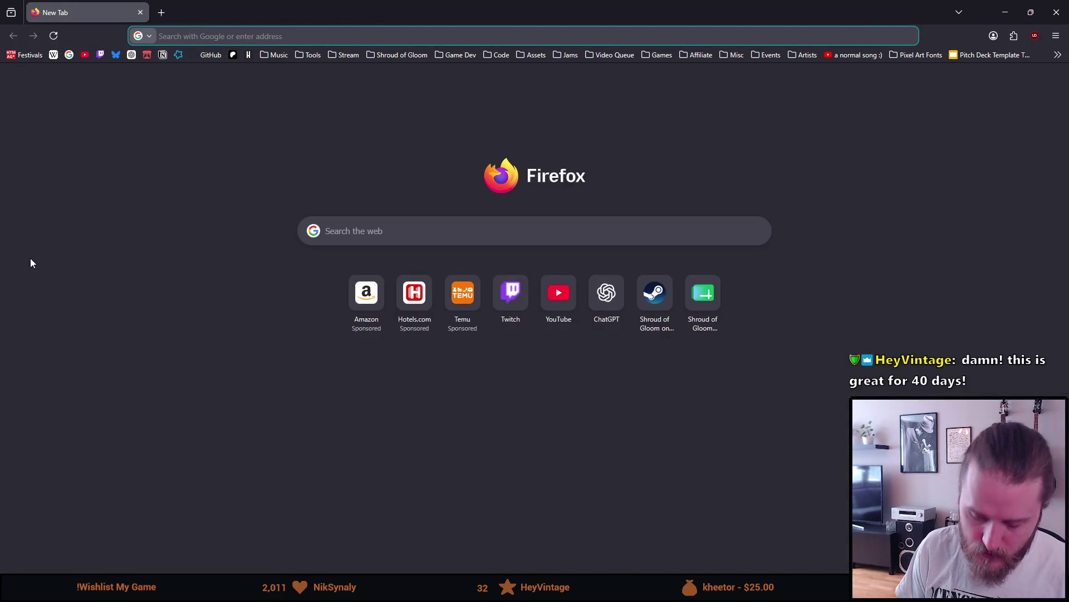
# Search Google for 'the drifter crt filter' and skim the web results
pyautogui.write('the drifter crt foilter')
pyautogui.press('Return')
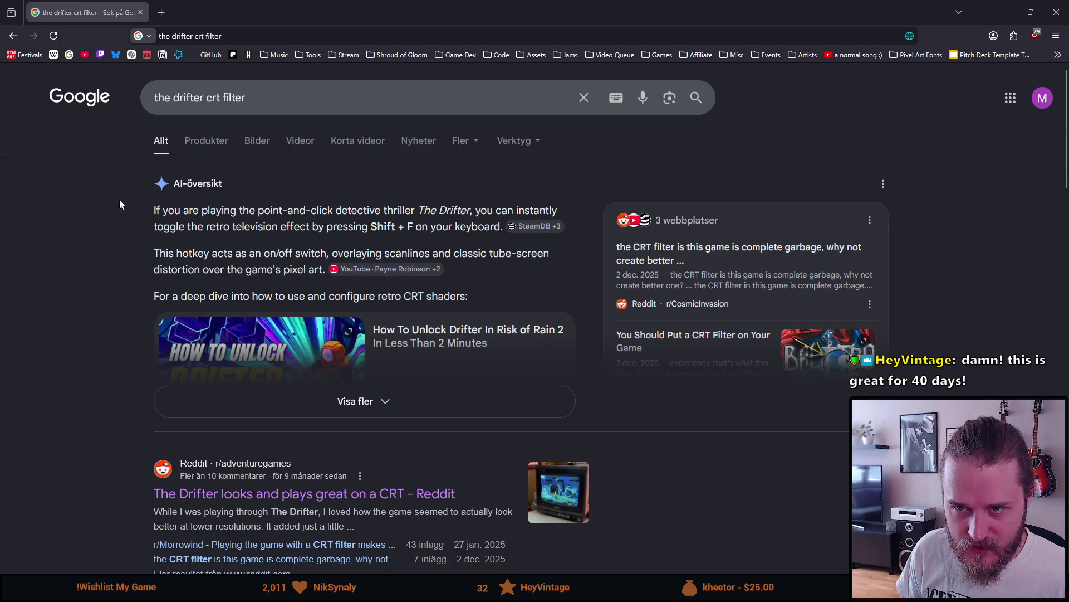
pyautogui.scroll(-10, 148, 266)
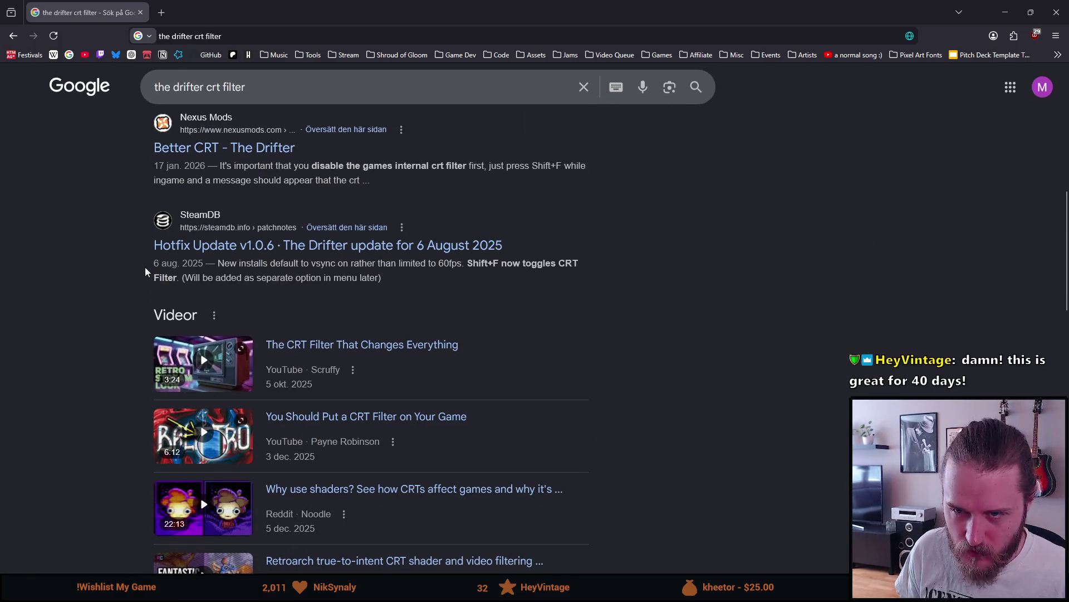
pyautogui.scroll(1, 145, 272)
pyautogui.scroll(-6, 145, 272)
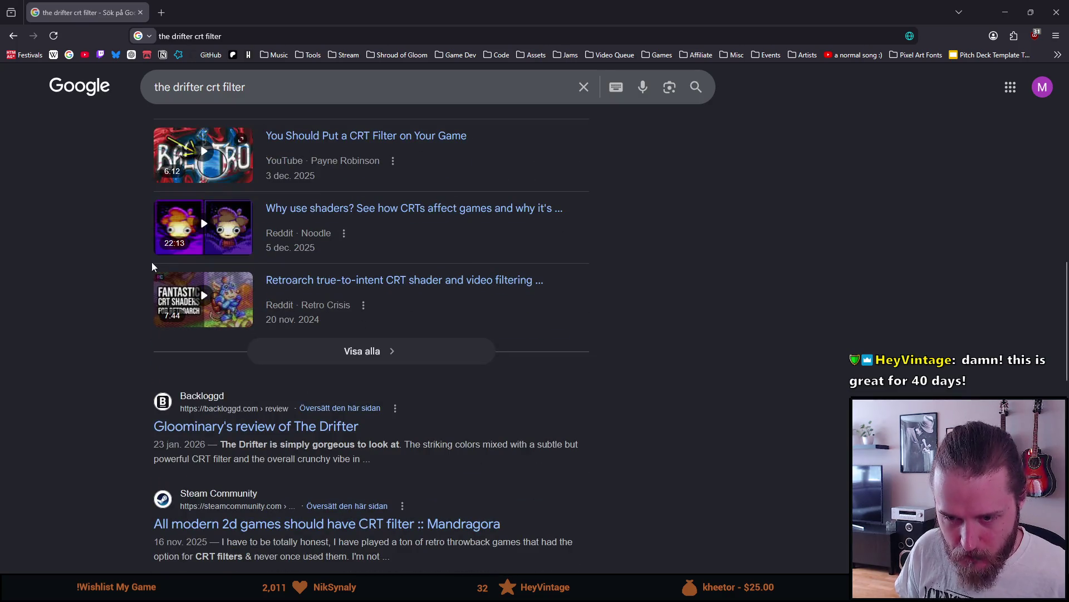
pyautogui.scroll(-6, 111, 303)
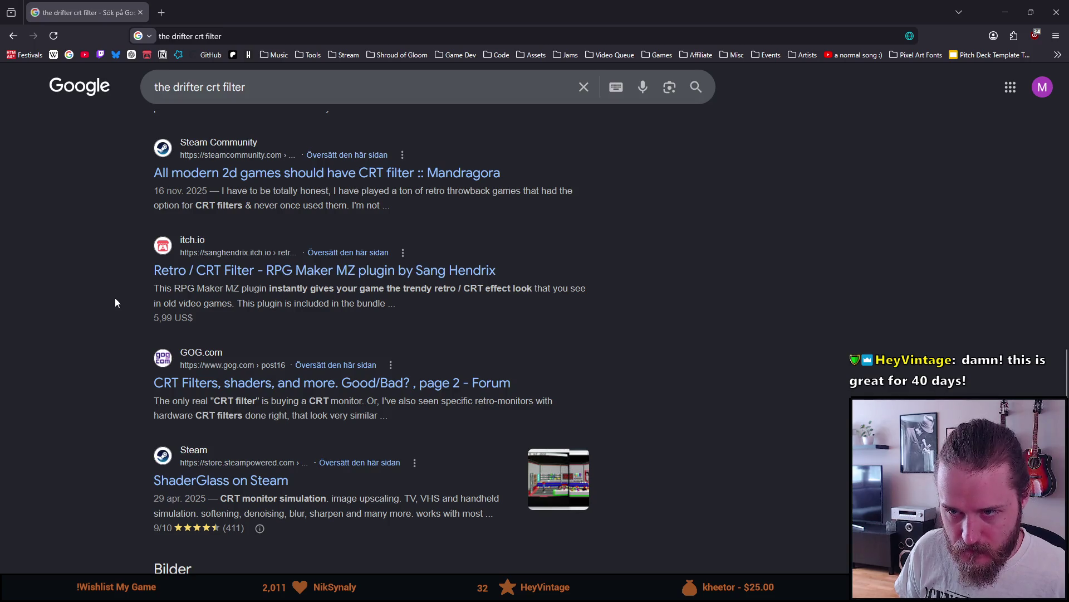
pyautogui.scroll(10, 115, 297)
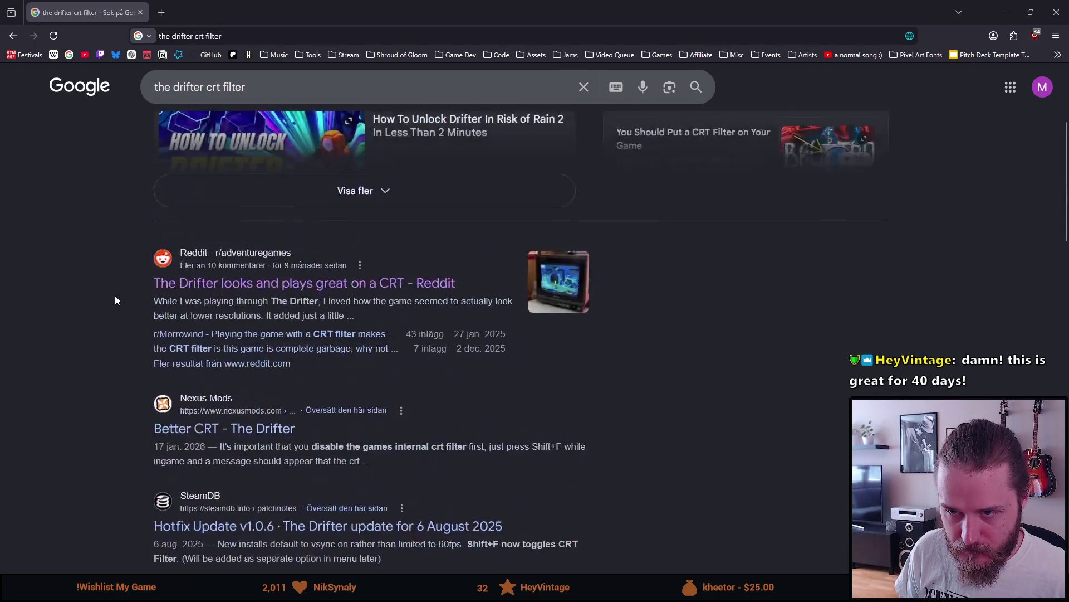
pyautogui.scroll(4, 115, 296)
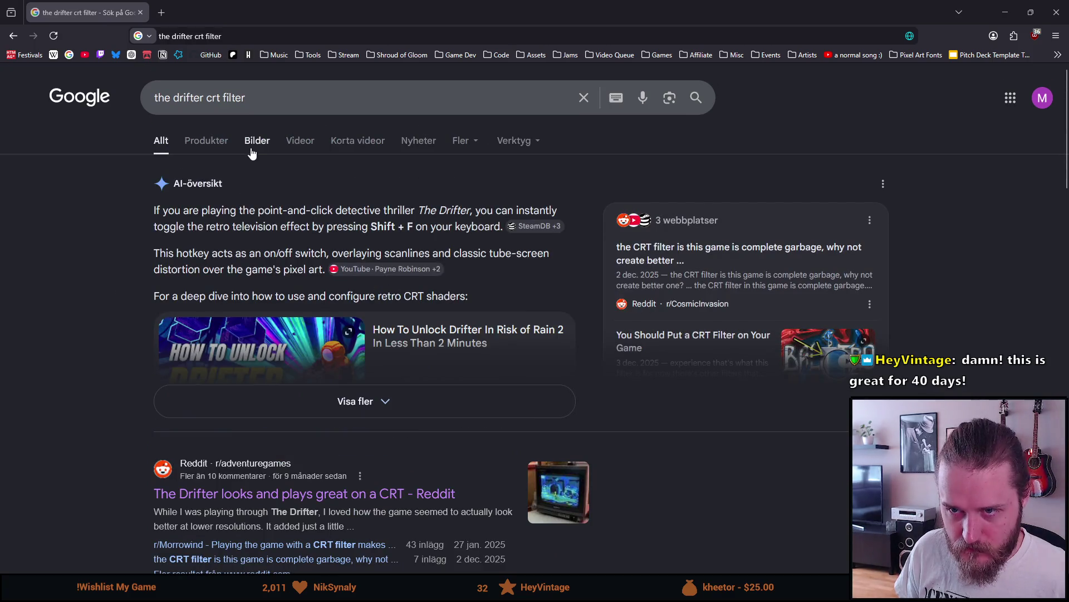
# Switch to image results and scroll down through the thumbnails
pyautogui.click(252, 144)
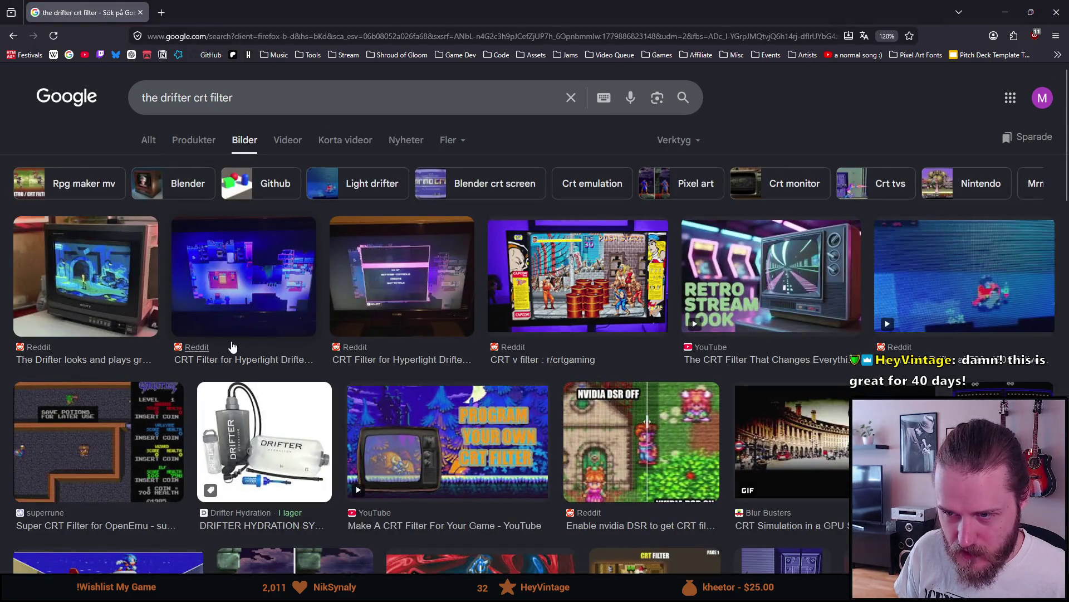
pyautogui.scroll(-2, 560, 371)
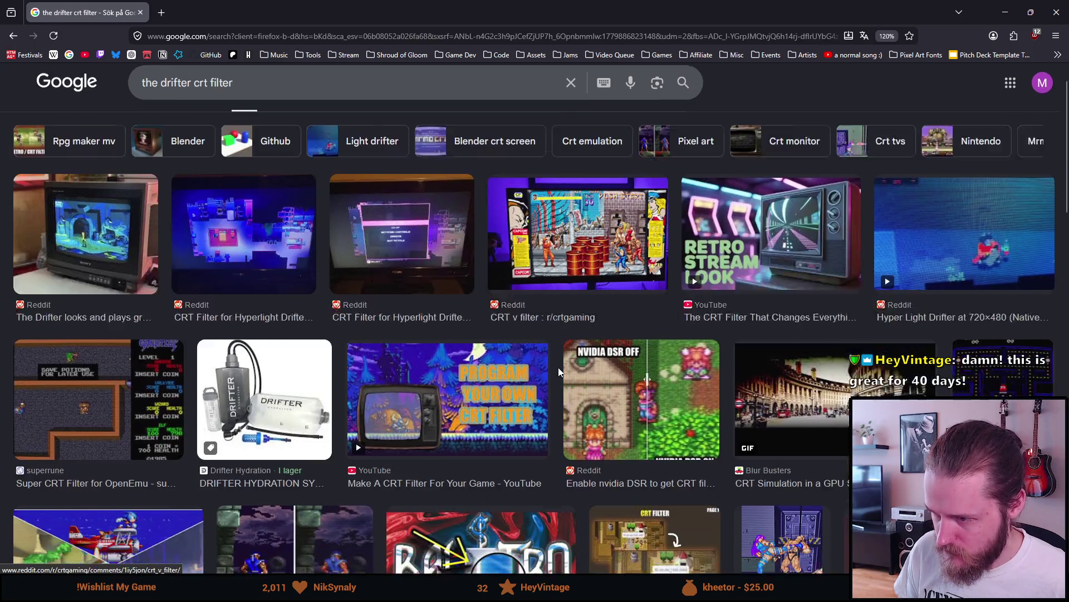
pyautogui.scroll(-2, 558, 367)
pyautogui.scroll(-2, 578, 382)
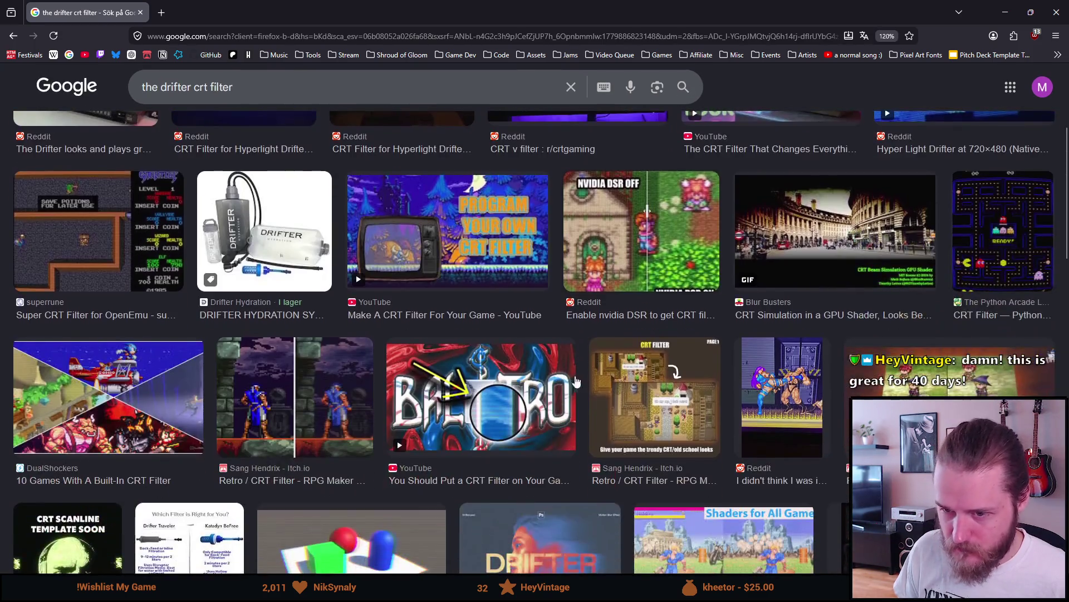
pyautogui.scroll(-5, 388, 410)
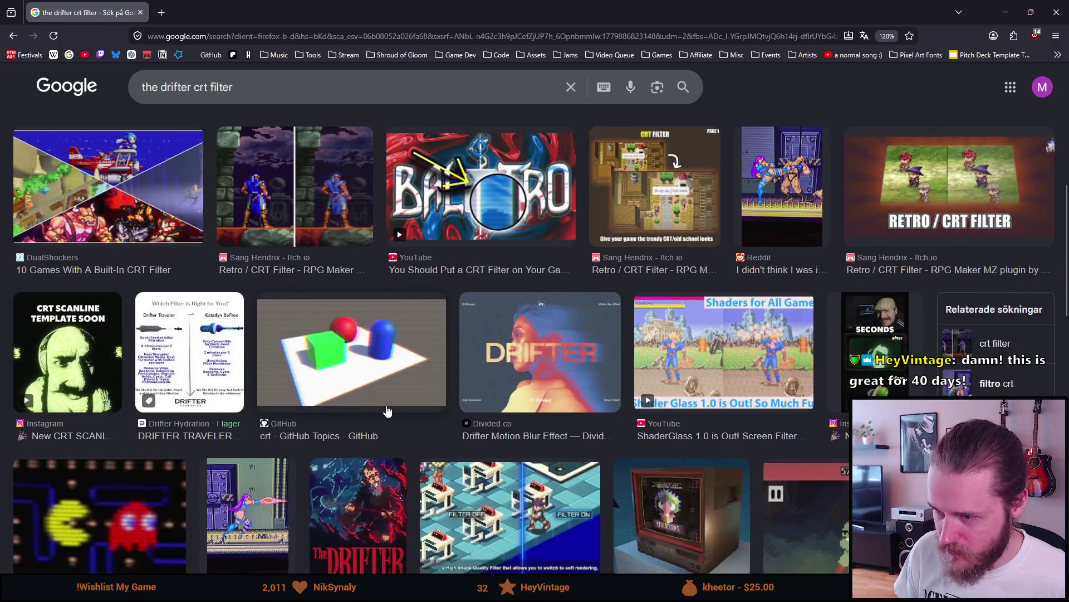
pyautogui.scroll(-2, 388, 411)
pyautogui.scroll(-2, 388, 410)
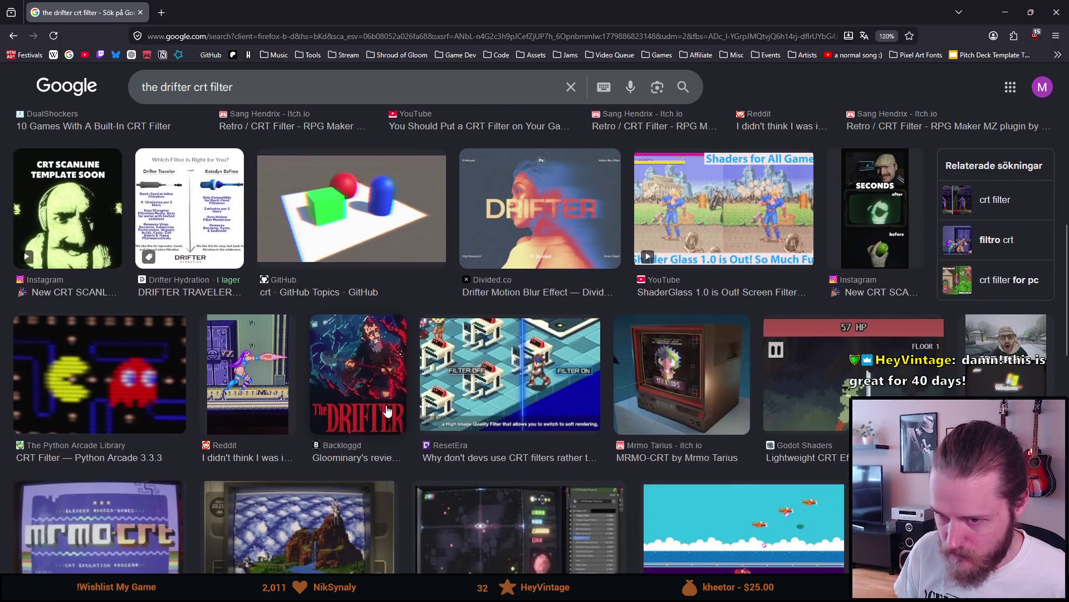
pyautogui.scroll(-1, 388, 410)
# Preview the Reddit CRT filter screenshot and scroll through the related images
pyautogui.click(273, 319)
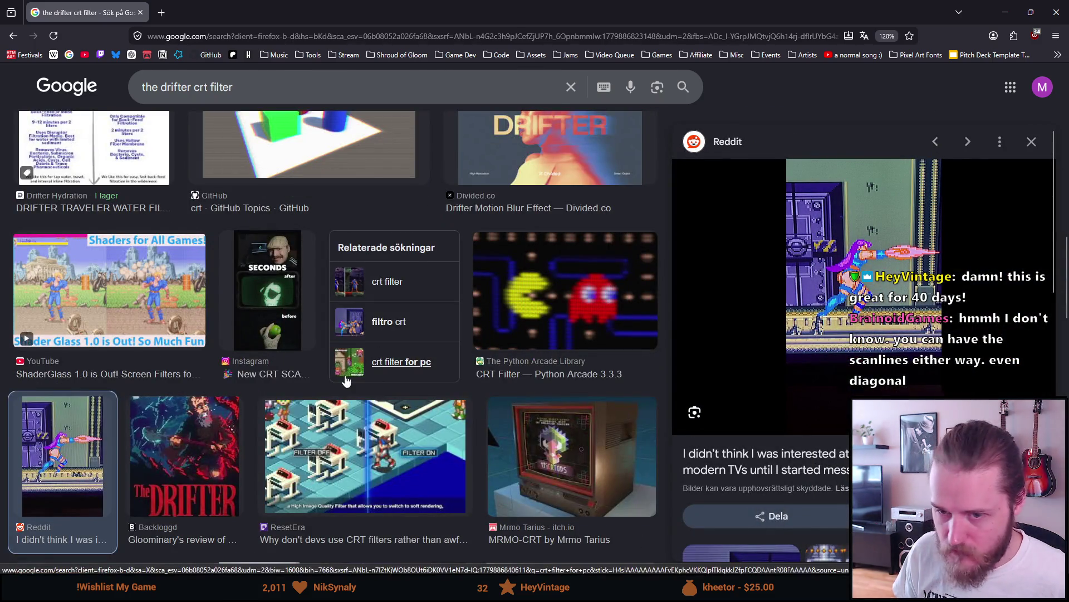
pyautogui.scroll(-4, 345, 380)
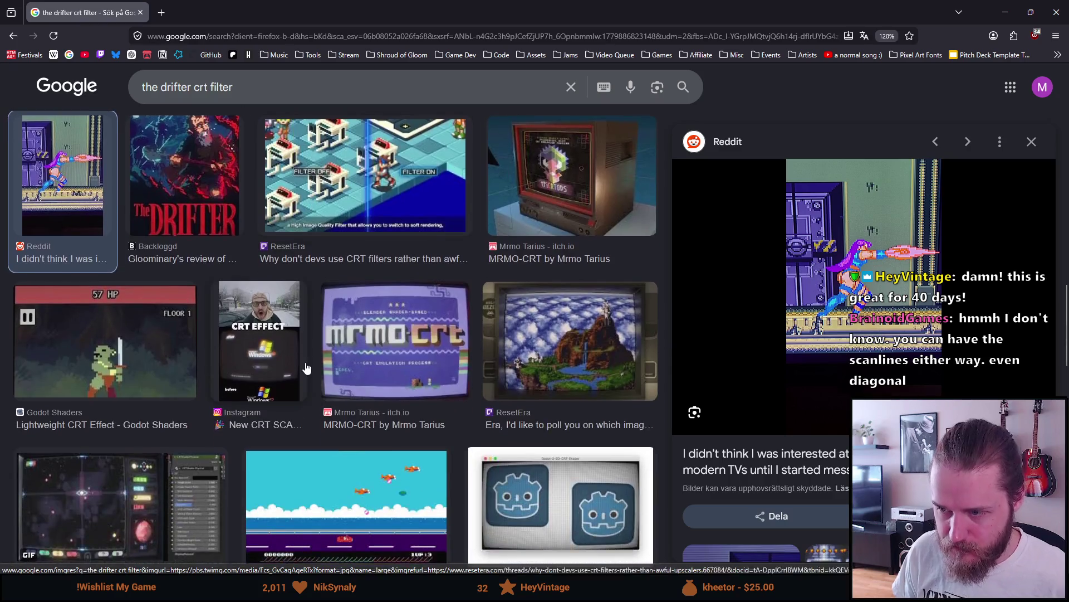
pyautogui.scroll(-10, 306, 368)
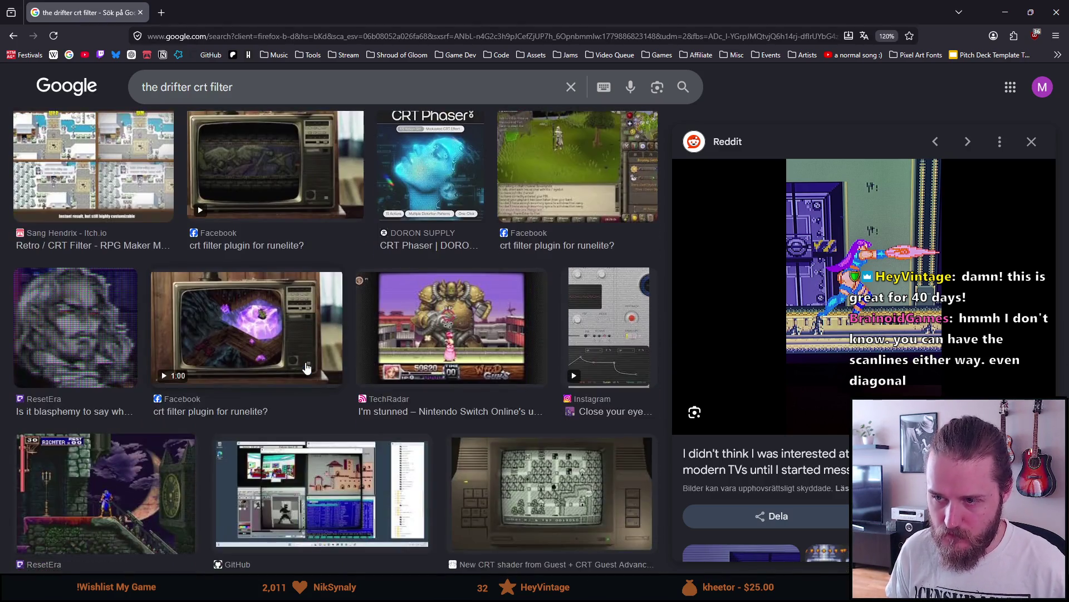
pyautogui.scroll(-2, 306, 368)
pyautogui.scroll(-3, 305, 368)
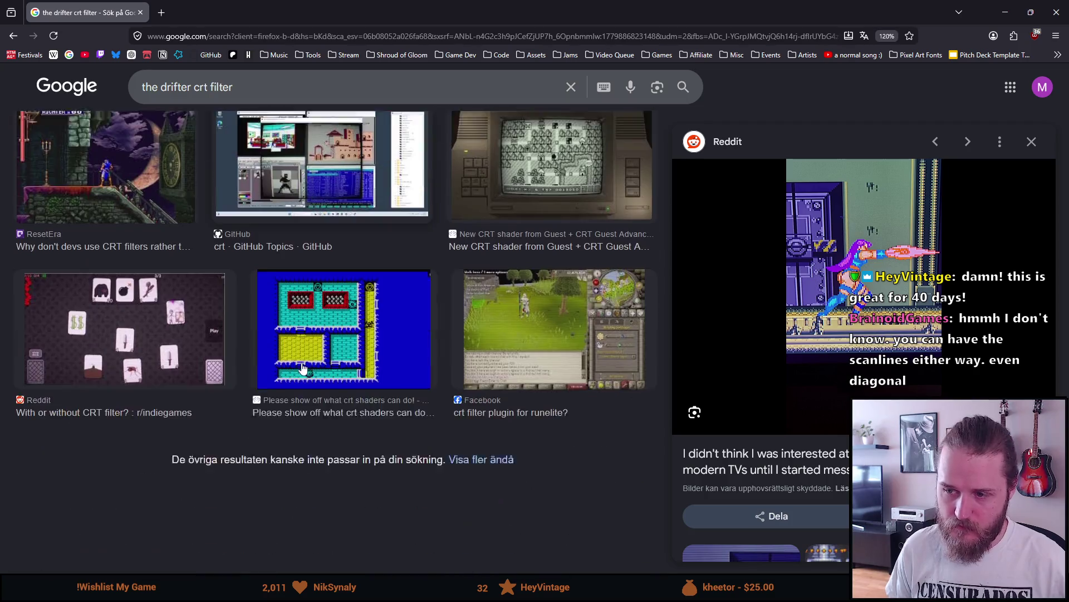
pyautogui.scroll(15, 294, 367)
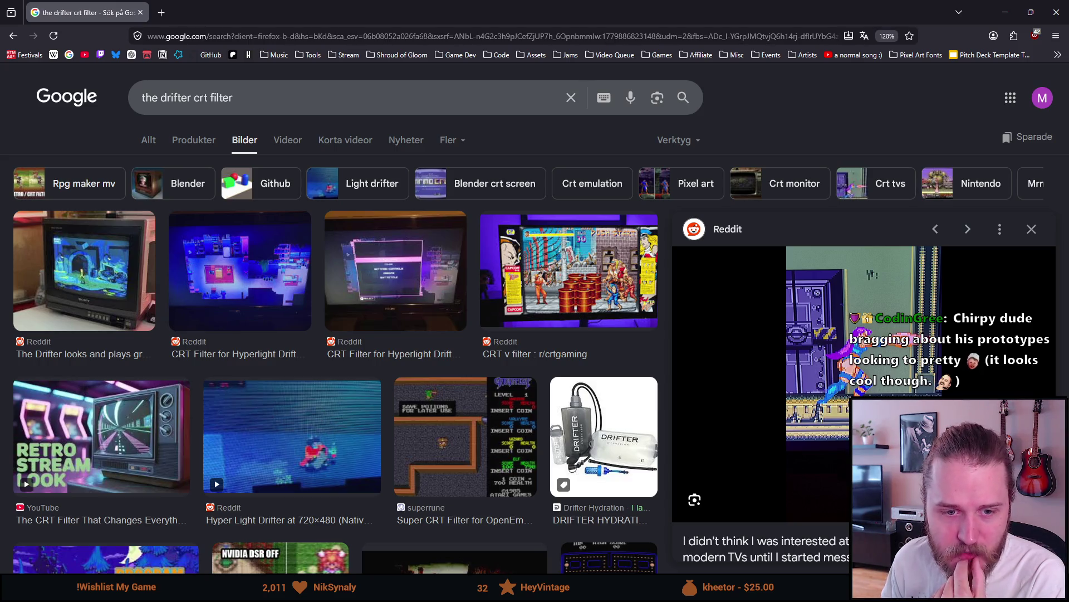
# In a new tab, search 'flow mobile game' images and preview the Big Duck Games level 13 shot
pyautogui.click(168, 15)
pyautogui.write('flow mobile game')
pyautogui.press('Return')
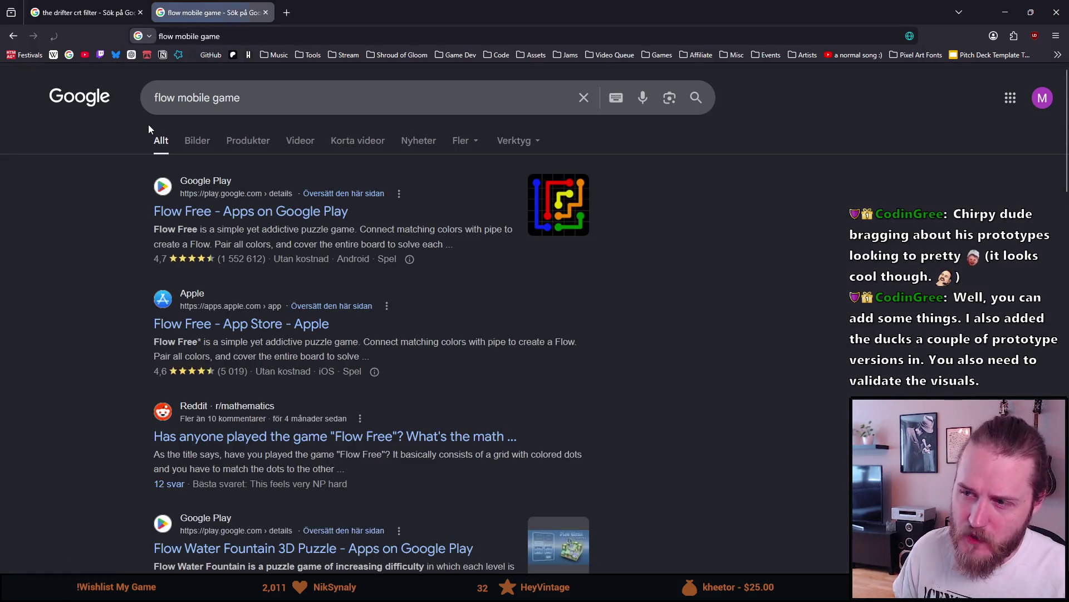
pyautogui.click(200, 140)
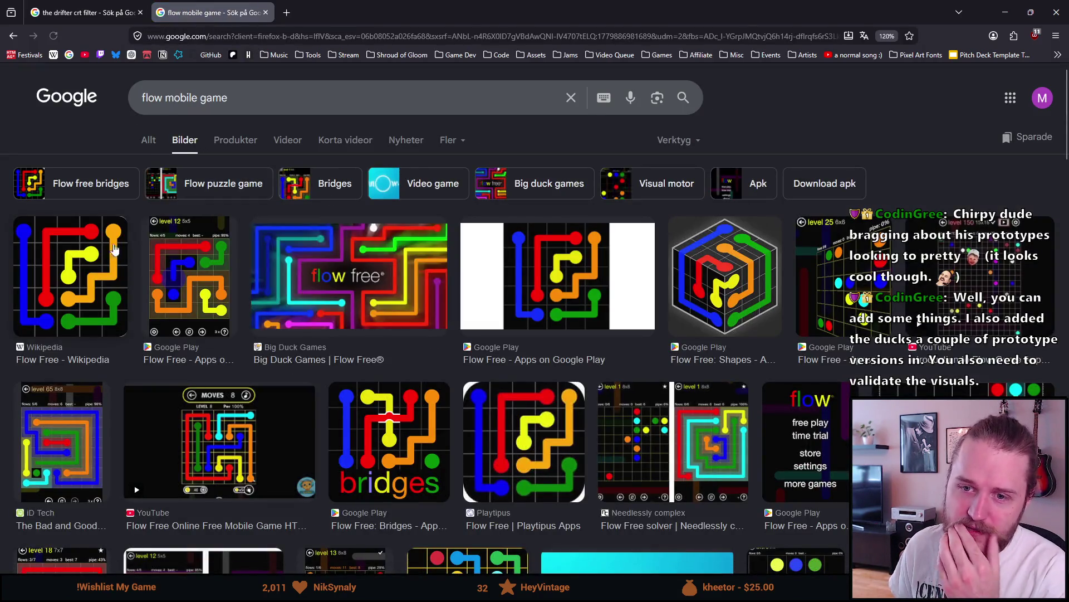
pyautogui.scroll(-2, 288, 379)
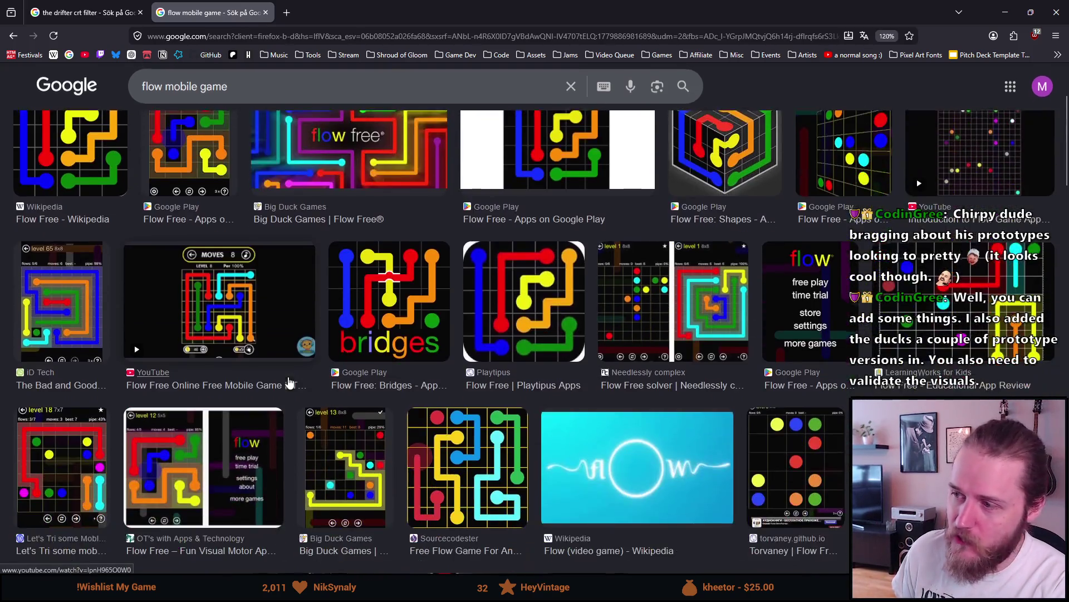
pyautogui.scroll(-2, 289, 380)
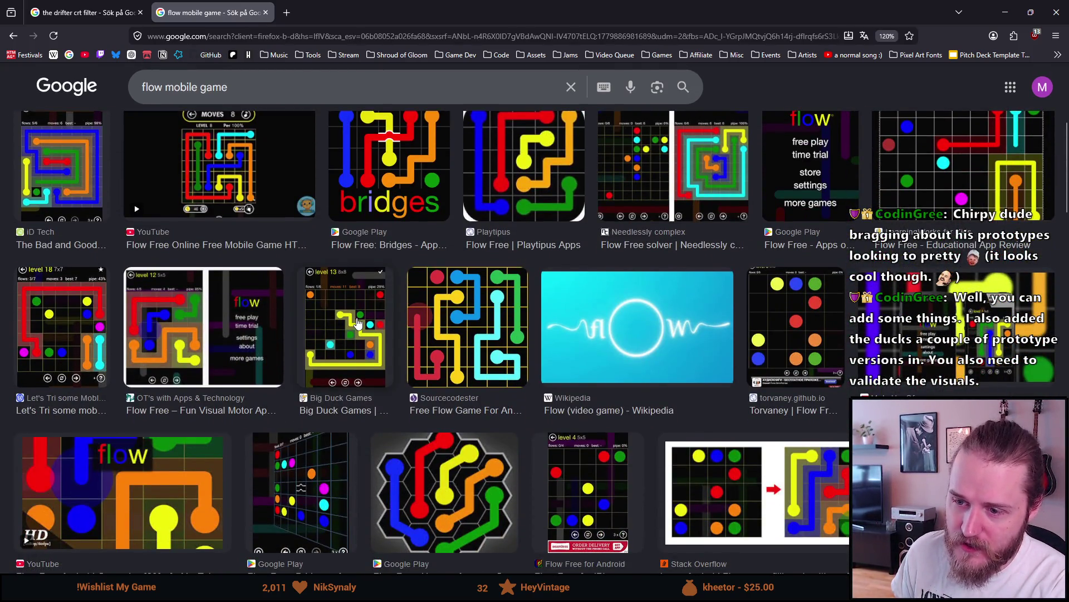
pyautogui.click(357, 324)
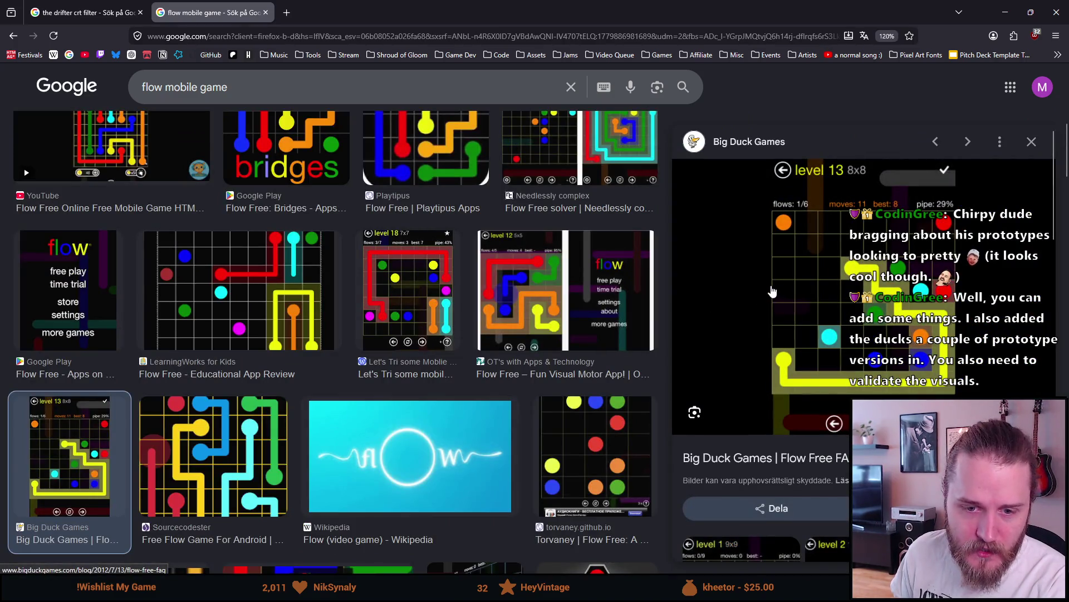
pyautogui.scroll(-1, 772, 282)
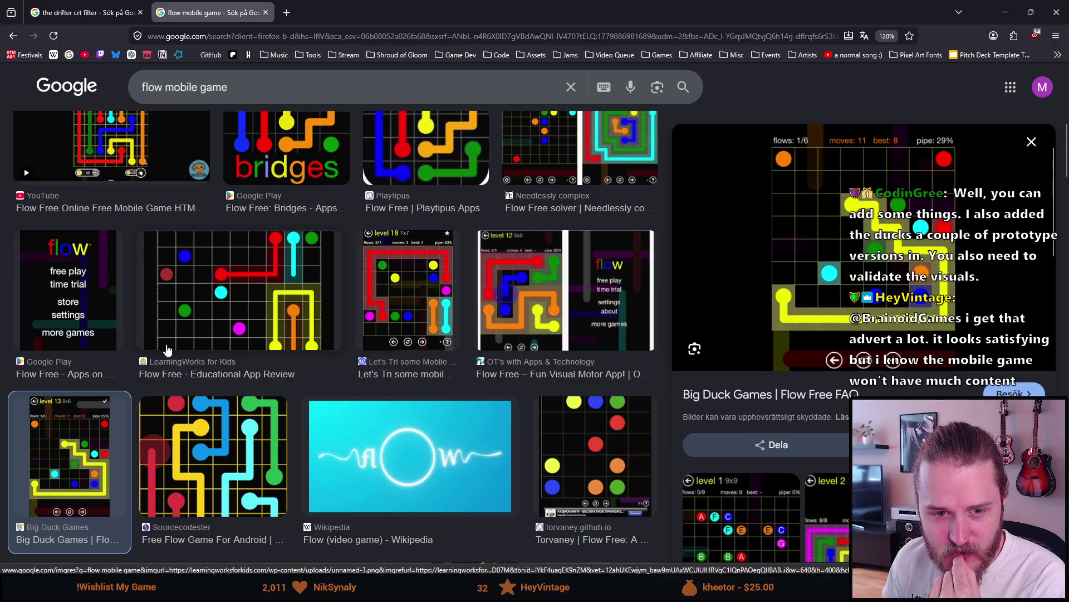
pyautogui.scroll(5, 165, 343)
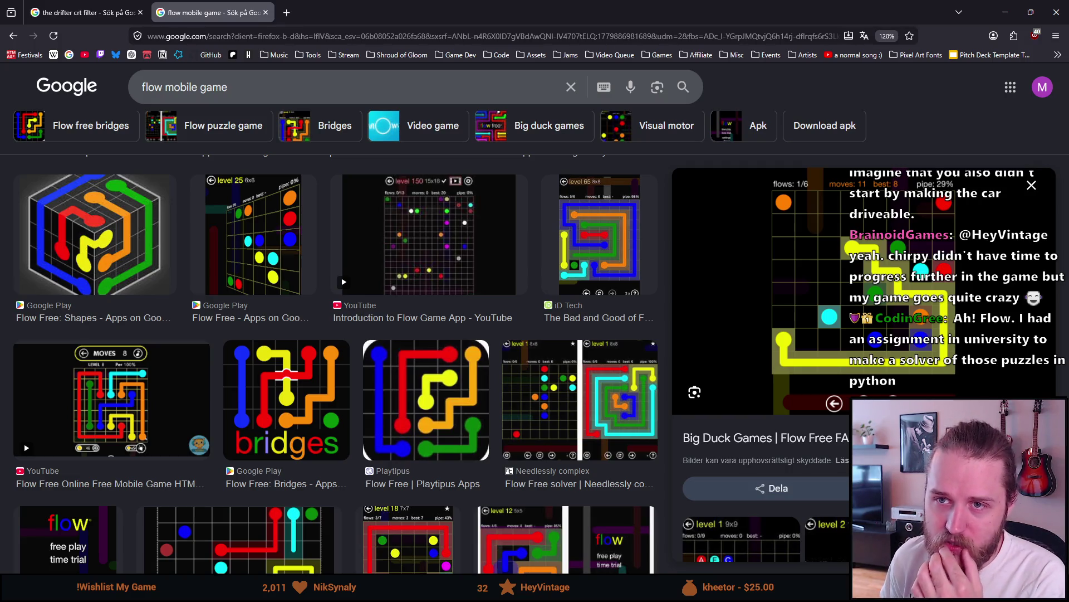
# Back on the drifter crt filter web results, open 'Better CRT - The Drifter' in a new tab
pyautogui.click(89, 12)
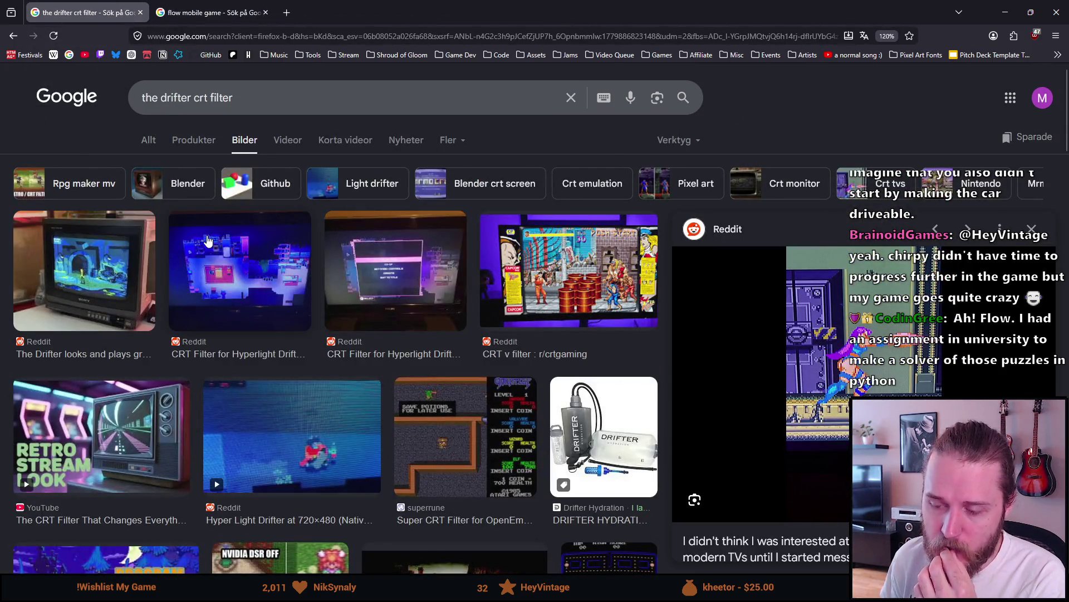
pyautogui.scroll(-5, 203, 234)
pyautogui.scroll(-6, 196, 220)
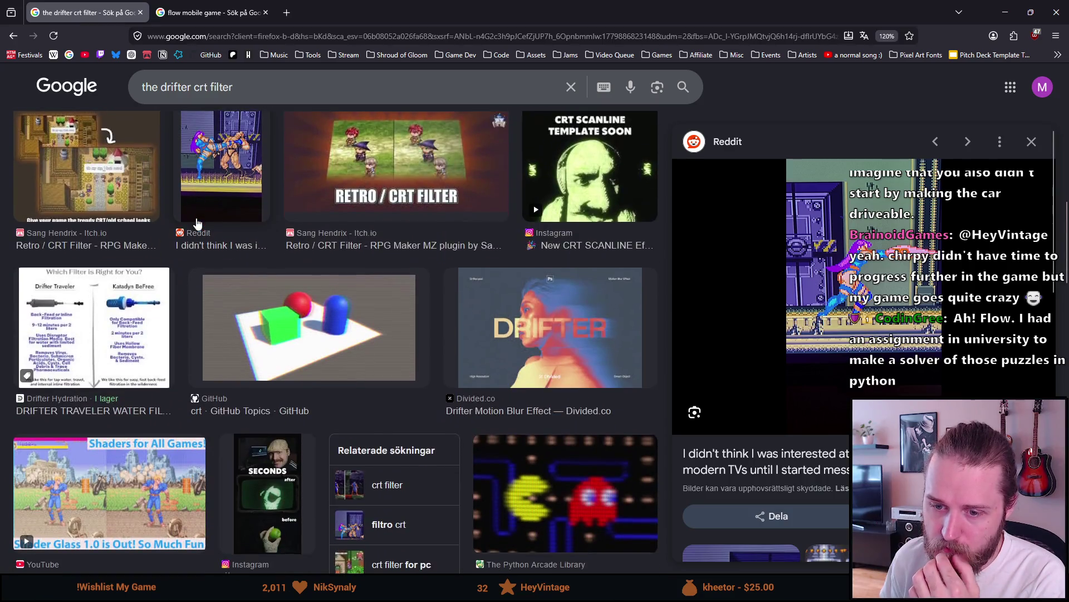
pyautogui.scroll(15, 190, 212)
pyautogui.click(157, 143)
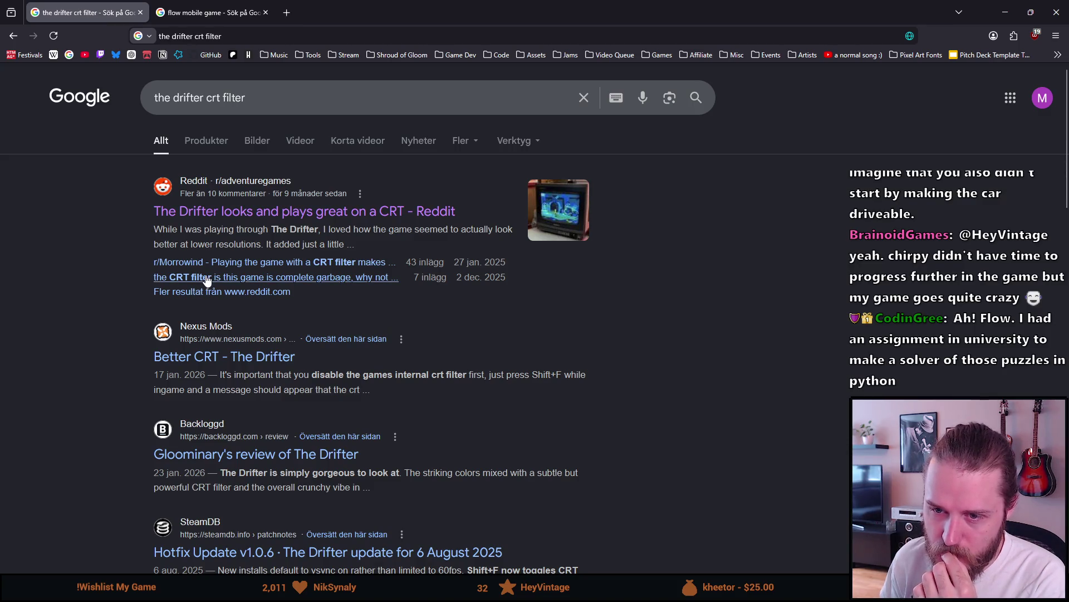
pyautogui.scroll(-1, 110, 300)
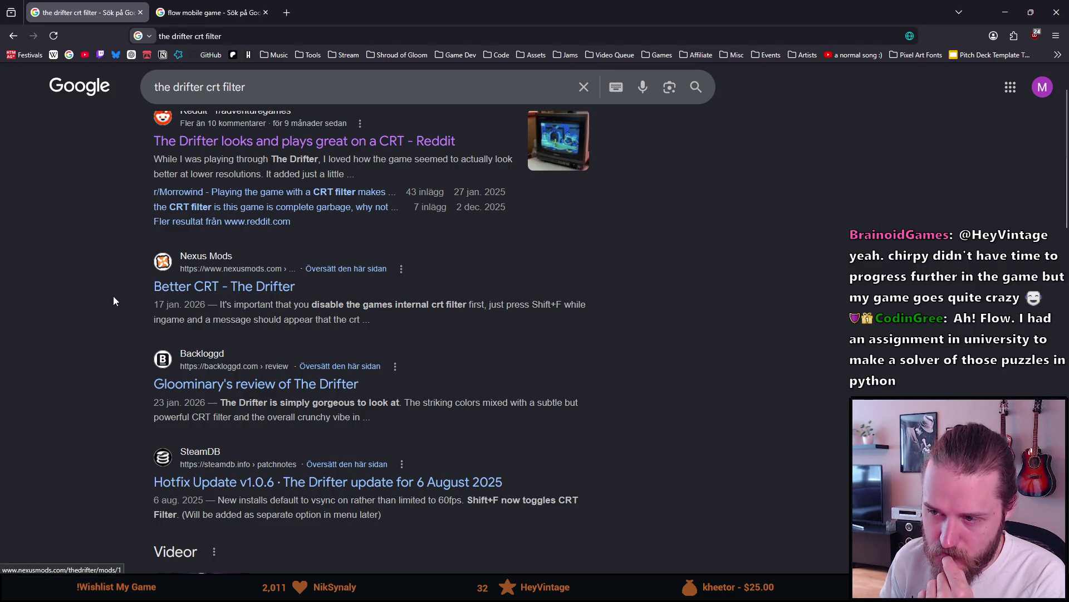
pyautogui.scroll(-1, 116, 295)
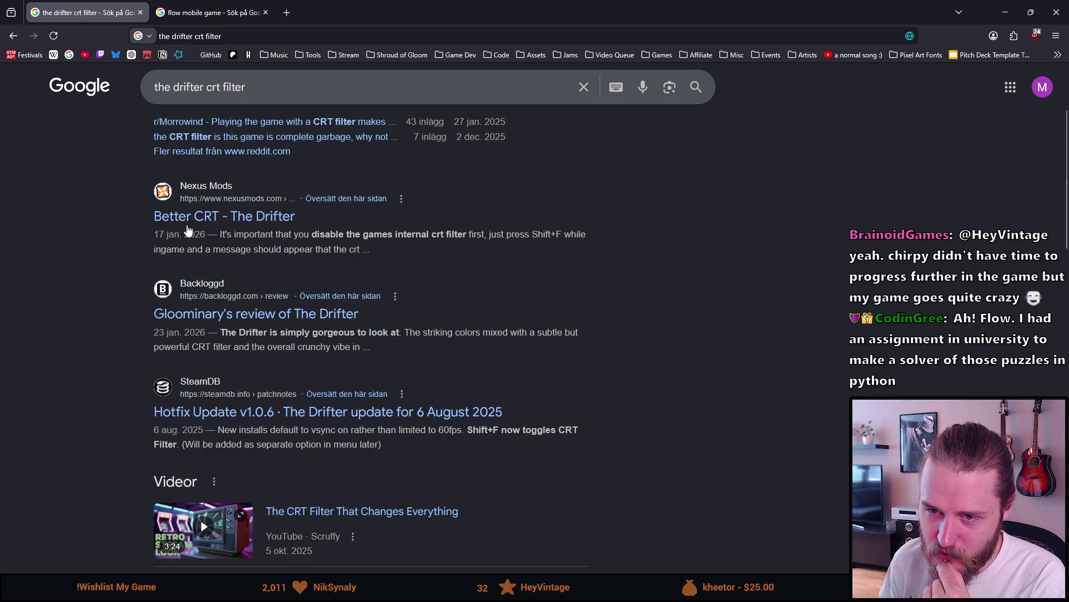
pyautogui.middleClick(223, 217)
pyautogui.click(189, 7)
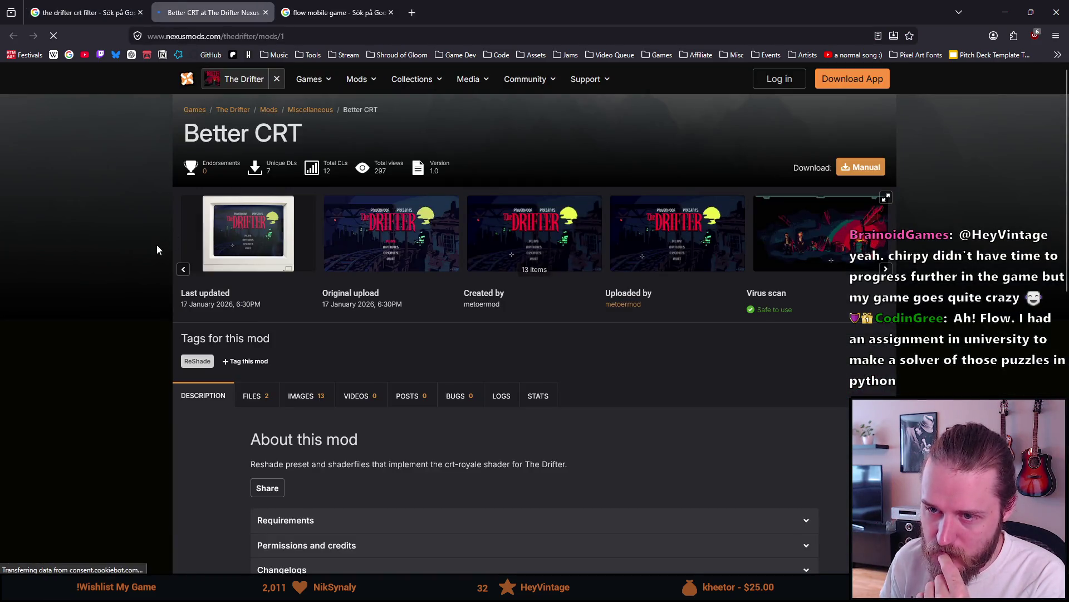
# Open the Better CRT gallery lightbox, step through the first screenshots, and dismiss the cookie notice
pyautogui.scroll(-5, 173, 268)
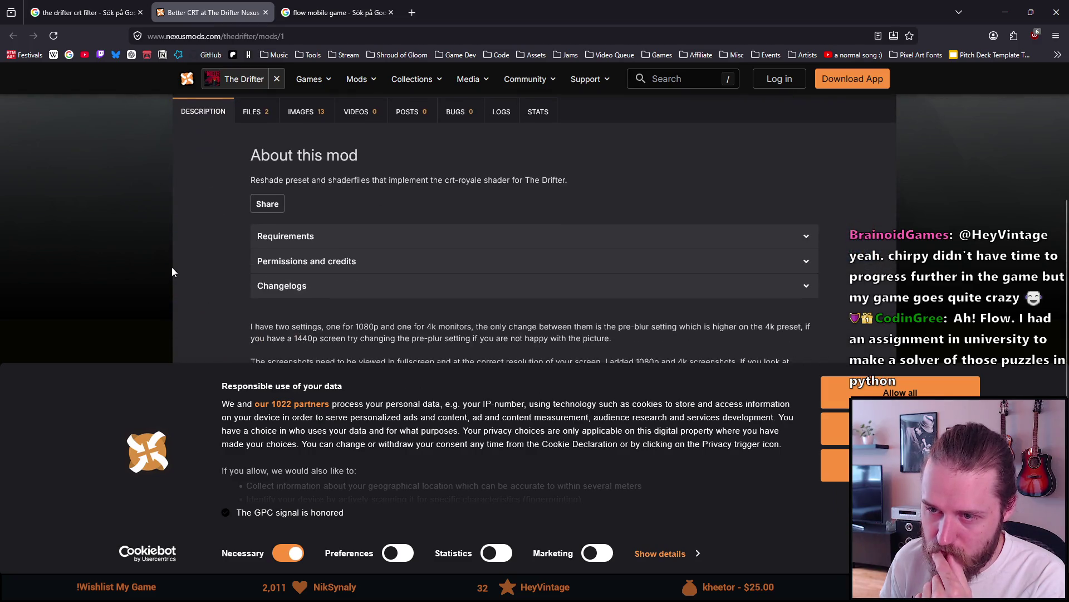
pyautogui.scroll(-6, 172, 266)
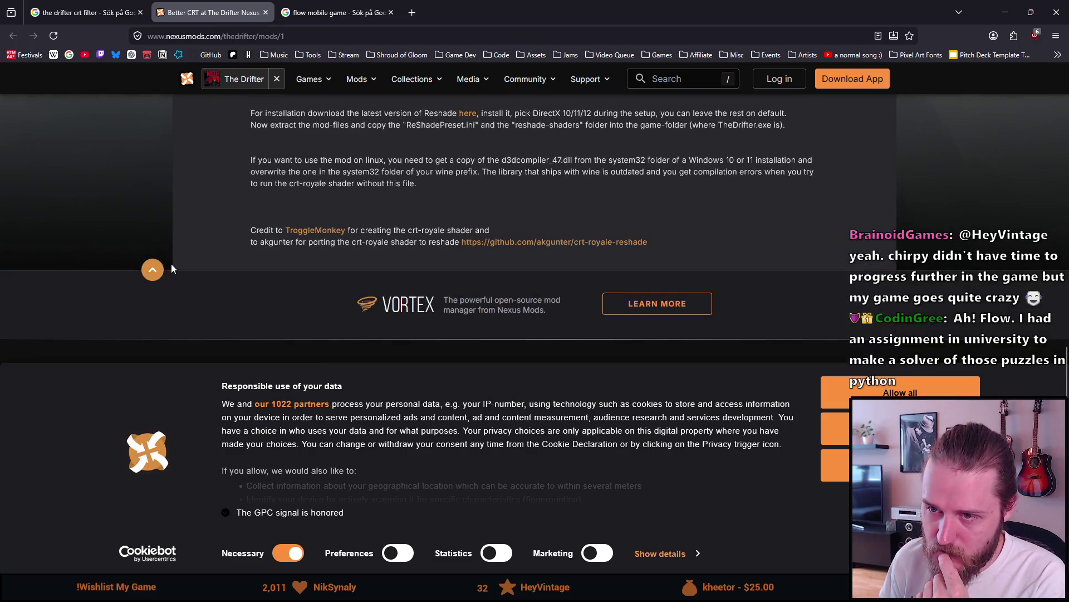
pyautogui.scroll(7, 172, 261)
pyautogui.scroll(4, 172, 257)
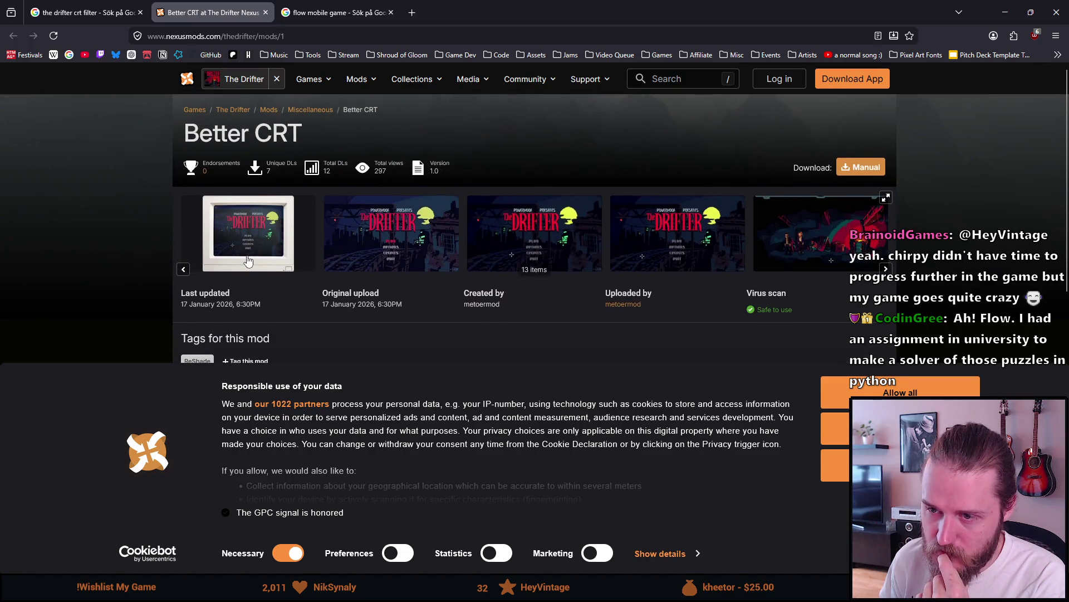
pyautogui.click(253, 227)
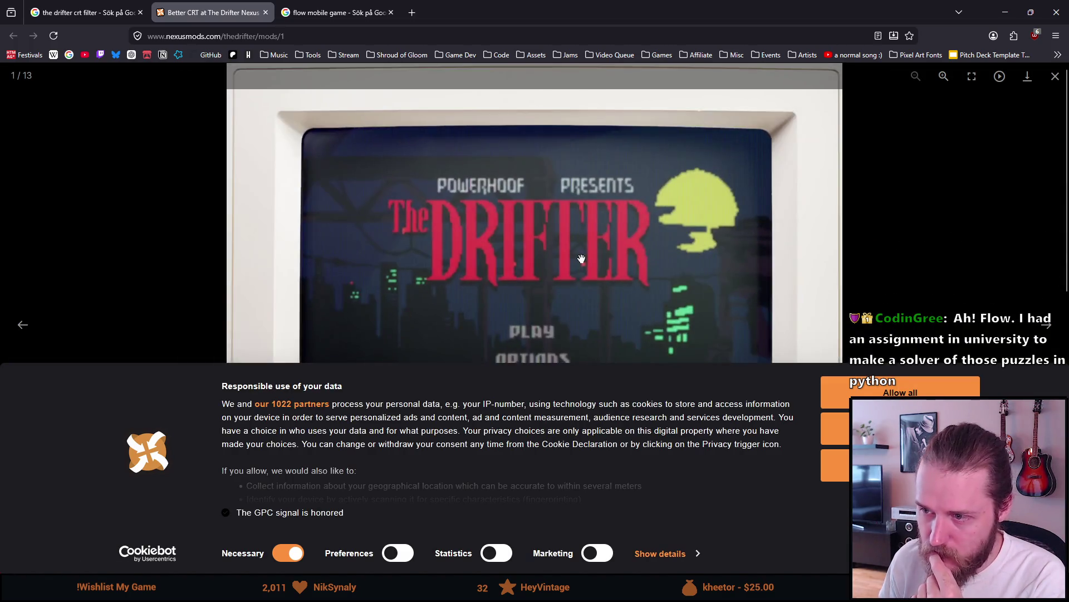
pyautogui.press('Right')
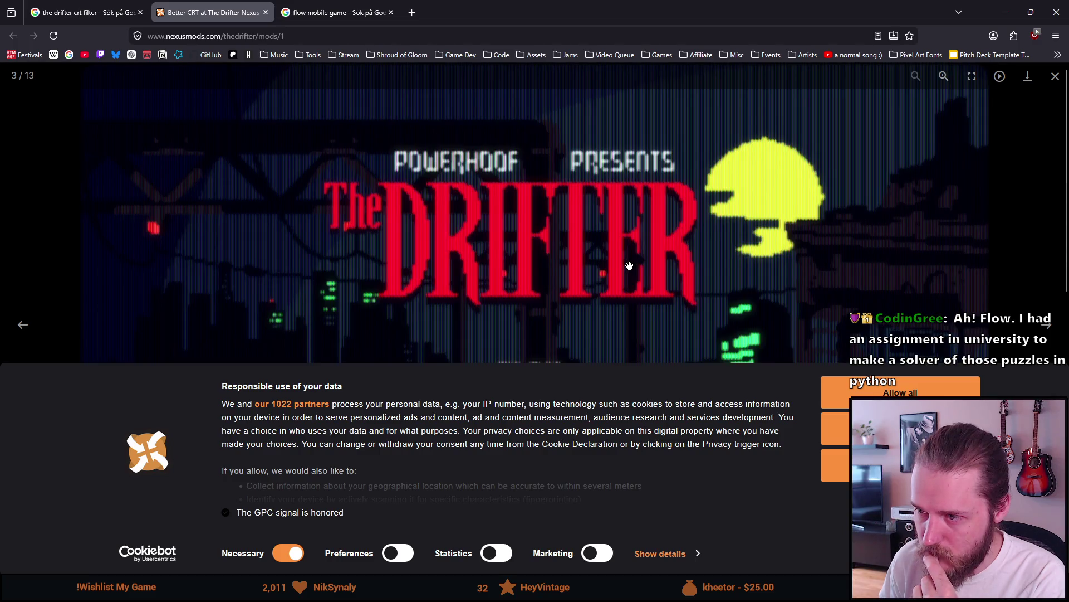
pyautogui.press('Right')
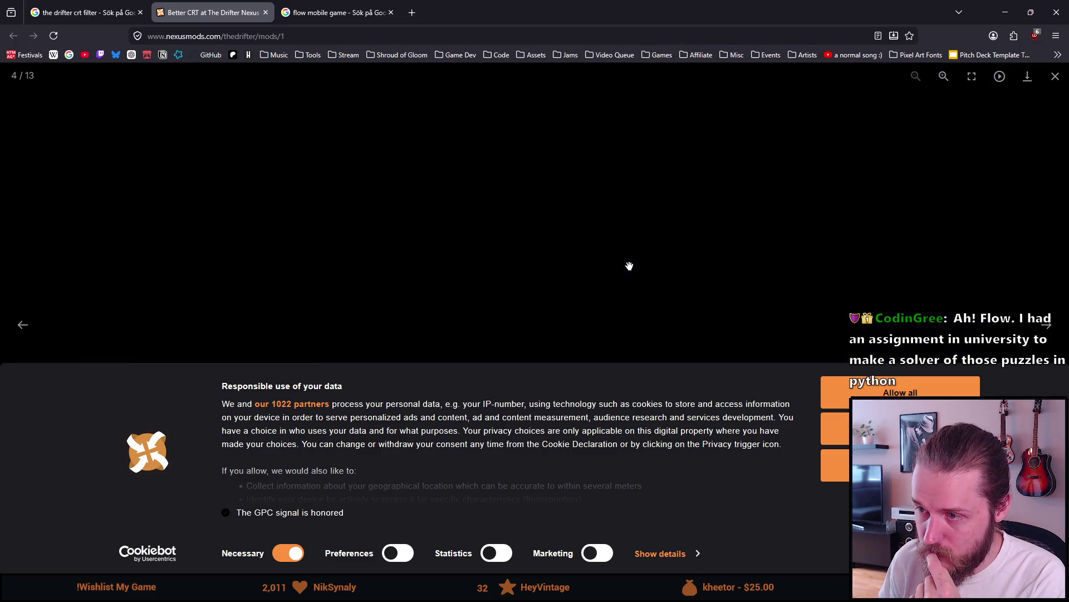
pyautogui.press('Right')
pyautogui.press('Right')
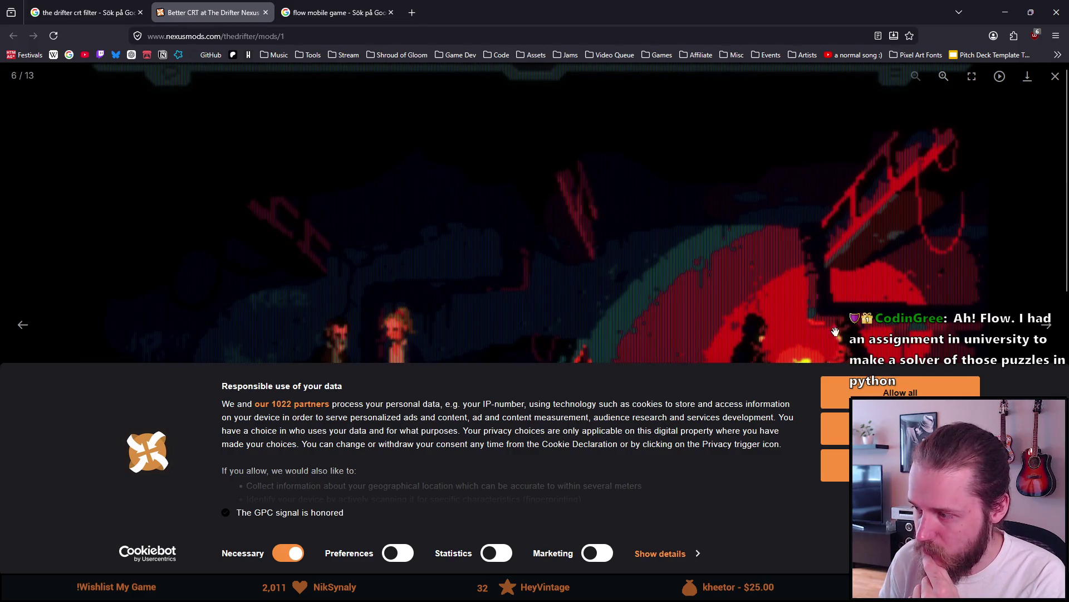
pyautogui.click(835, 464)
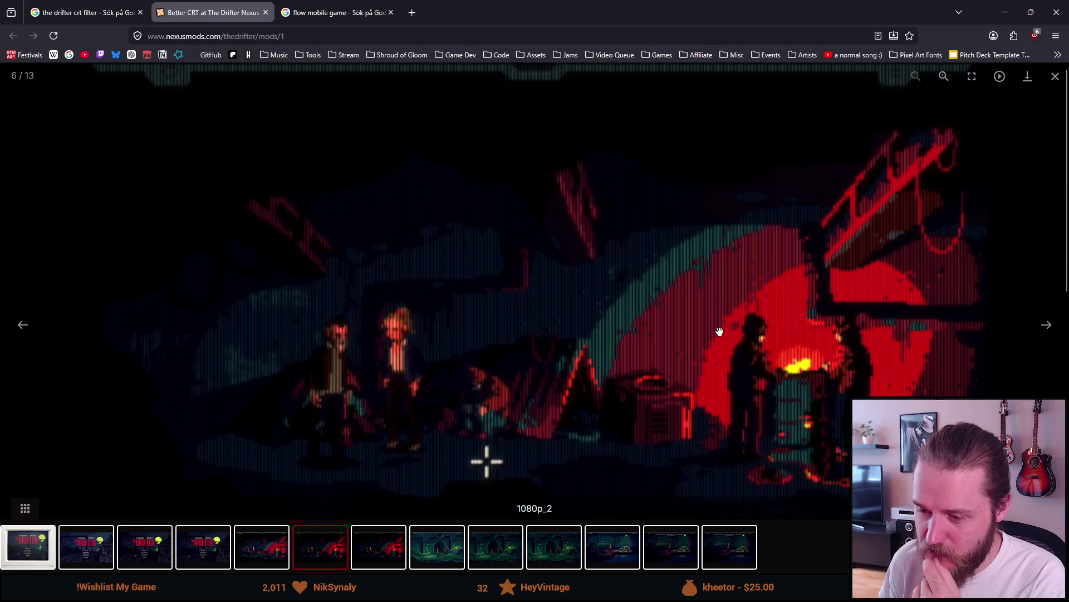
# Compare the 4k_2 and 1080p_2 screenshots, then close the lightbox
pyautogui.press('Right')
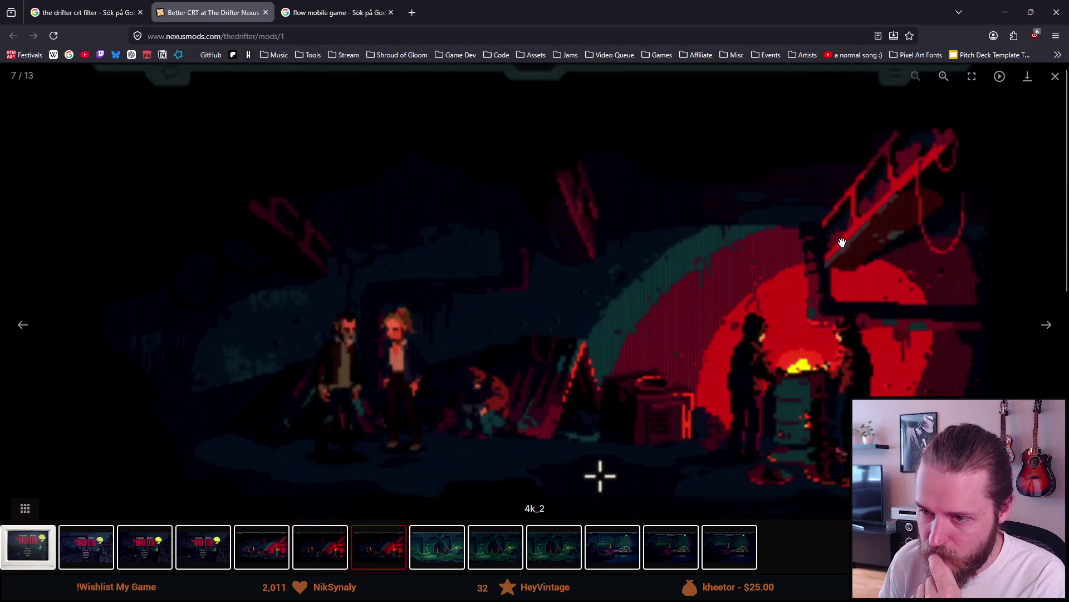
pyautogui.press('Right')
pyautogui.press('Left')
pyautogui.press('Left')
pyautogui.press('Left')
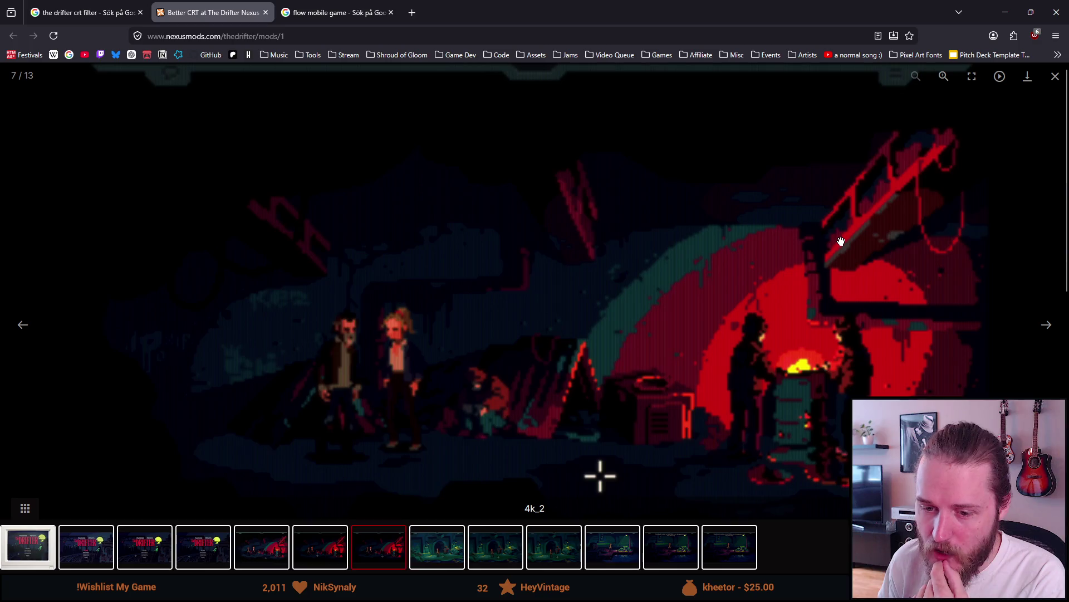
pyautogui.press('Right')
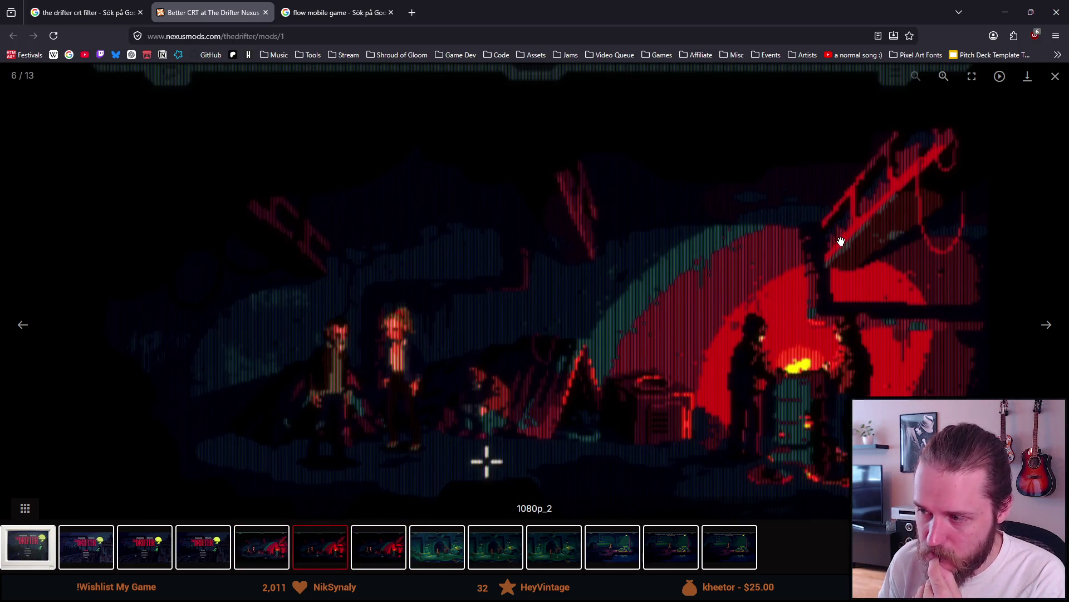
pyautogui.press('Right')
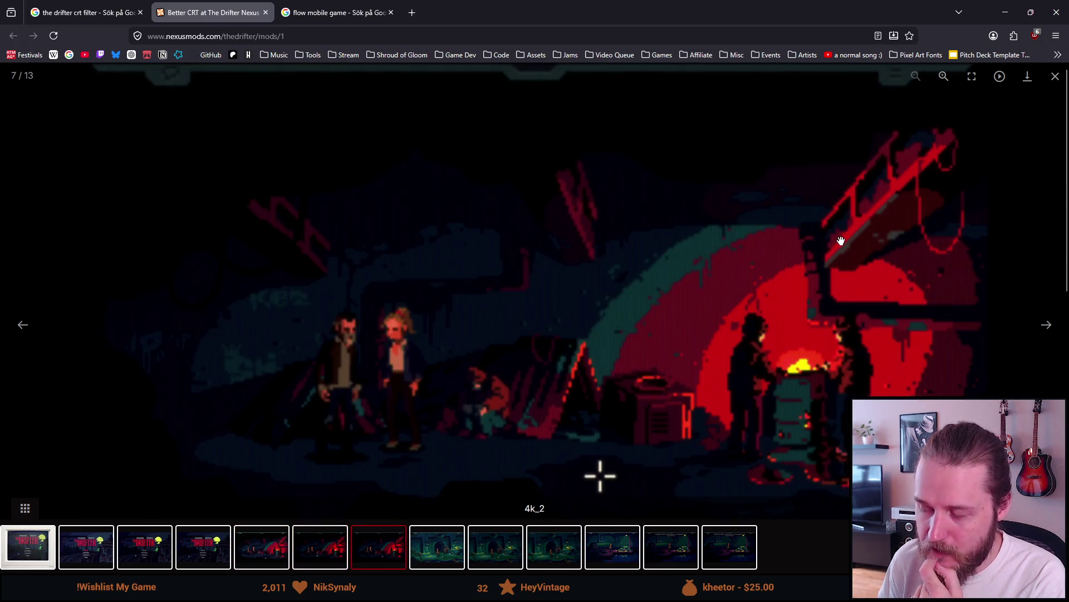
pyautogui.click(1055, 78)
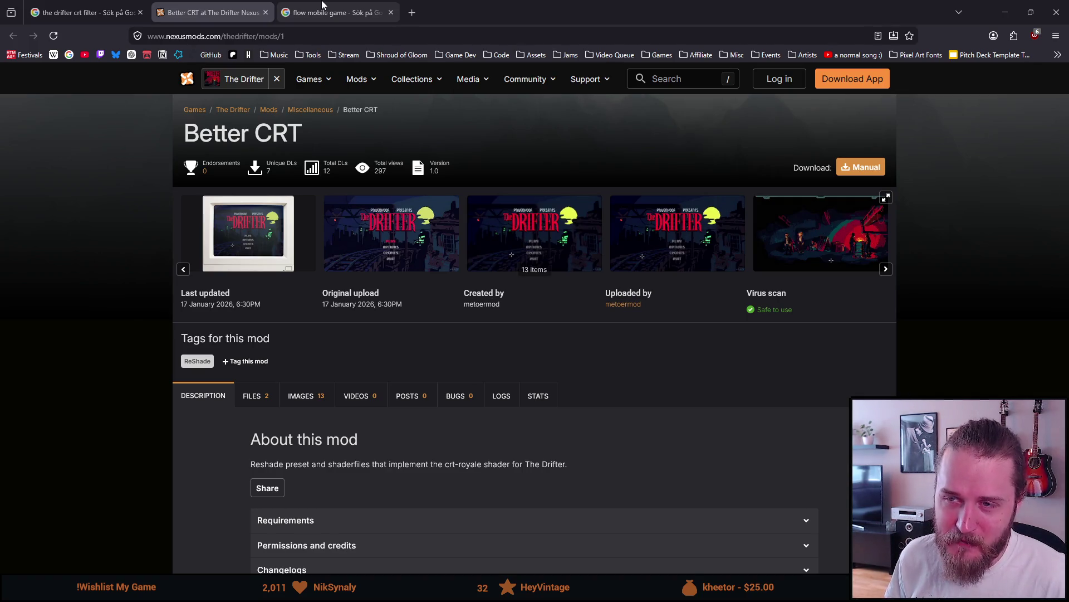
# Switch to the 'flow mobile game' Google Images tab
pyautogui.click(322, 4)
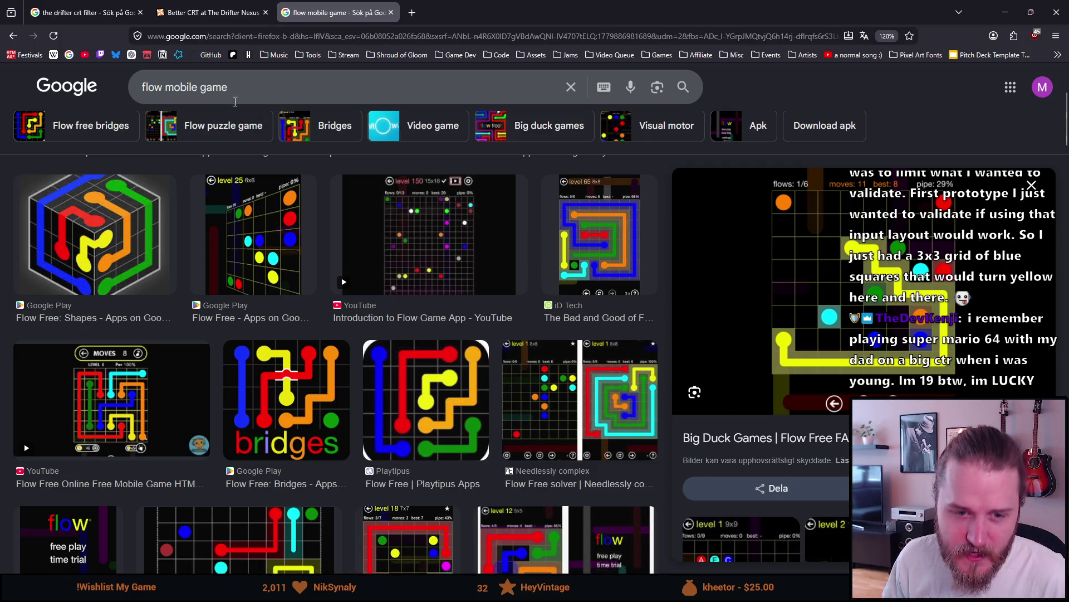
# Open the Better CRT gallery at the third screenshot and advance through 4k_1 to 4k_2
pyautogui.click(223, 13)
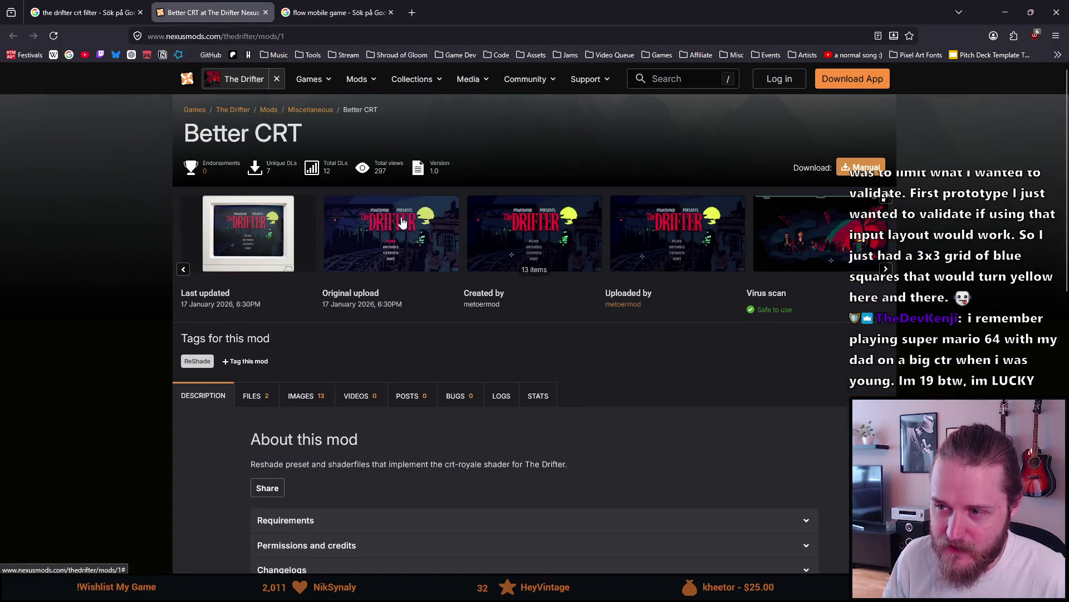
pyautogui.click(529, 229)
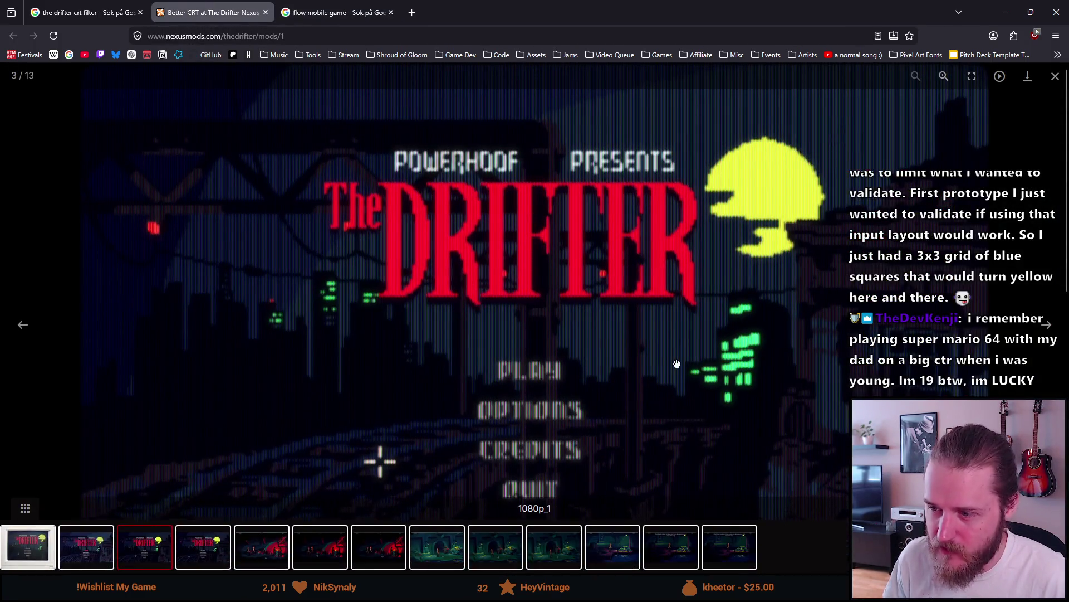
pyautogui.click(1046, 326)
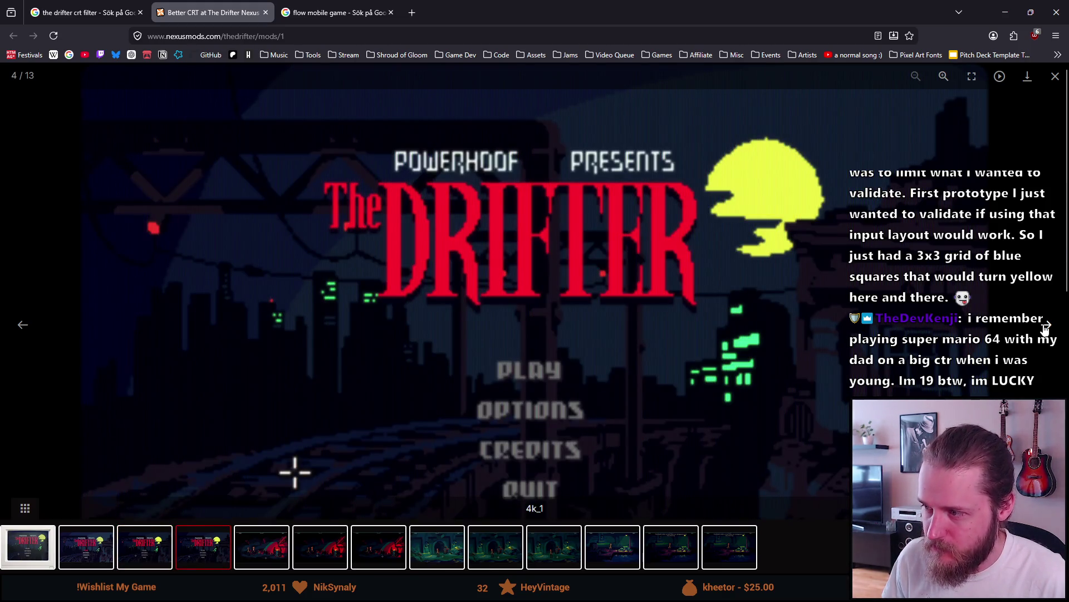
pyautogui.click(1045, 328)
pyautogui.click(1045, 327)
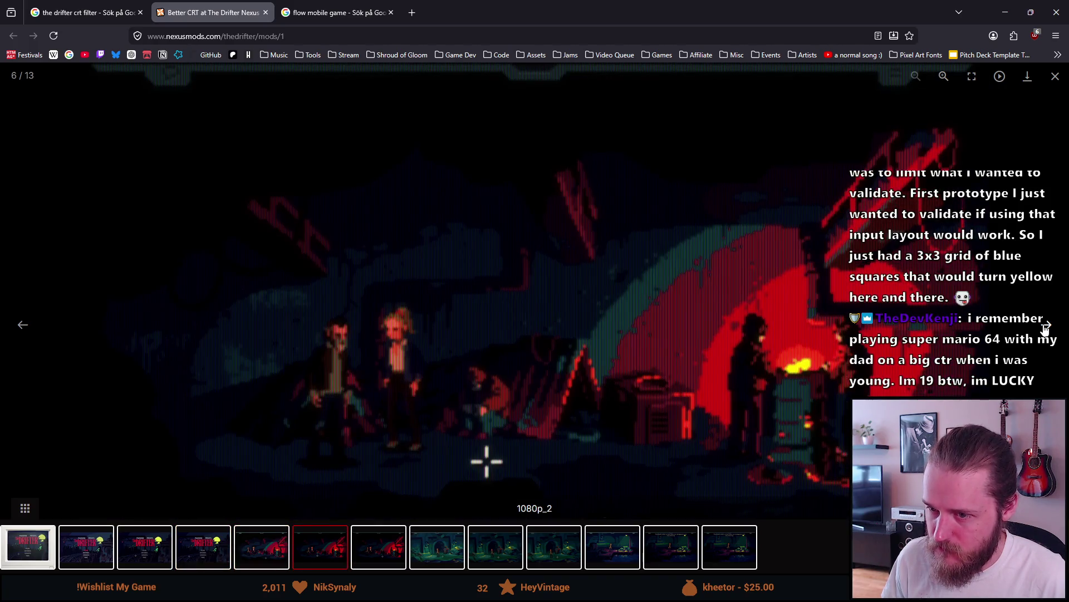
pyautogui.click(1046, 327)
# Continue through vanilla_3, 1080p_3 and 4k_3 to vanilla_4, then close the Better CRT and flow mobile game tabs
pyautogui.click(1045, 328)
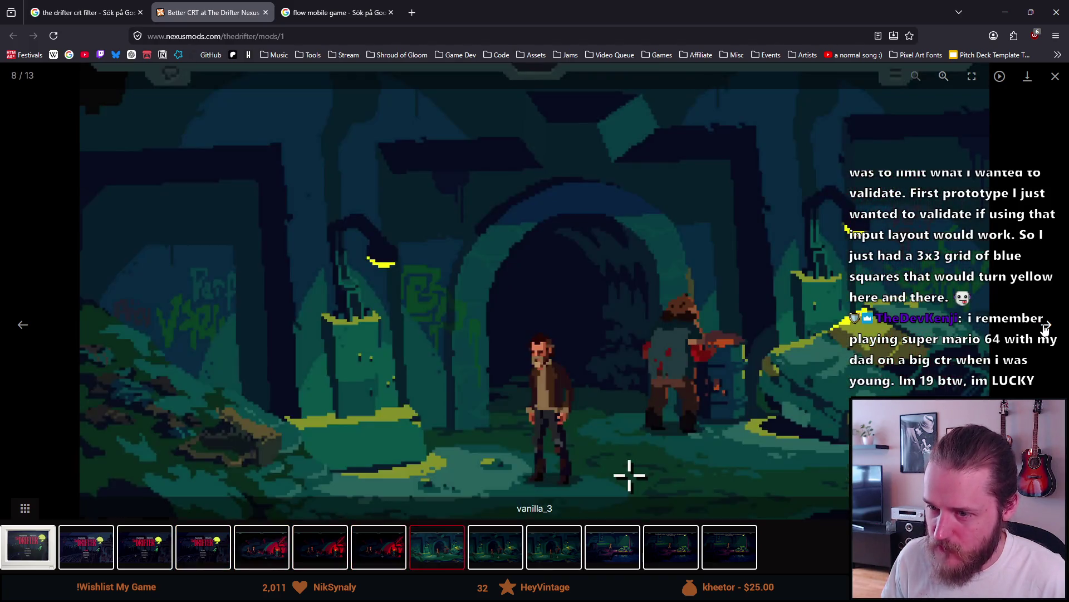
pyautogui.click(1046, 327)
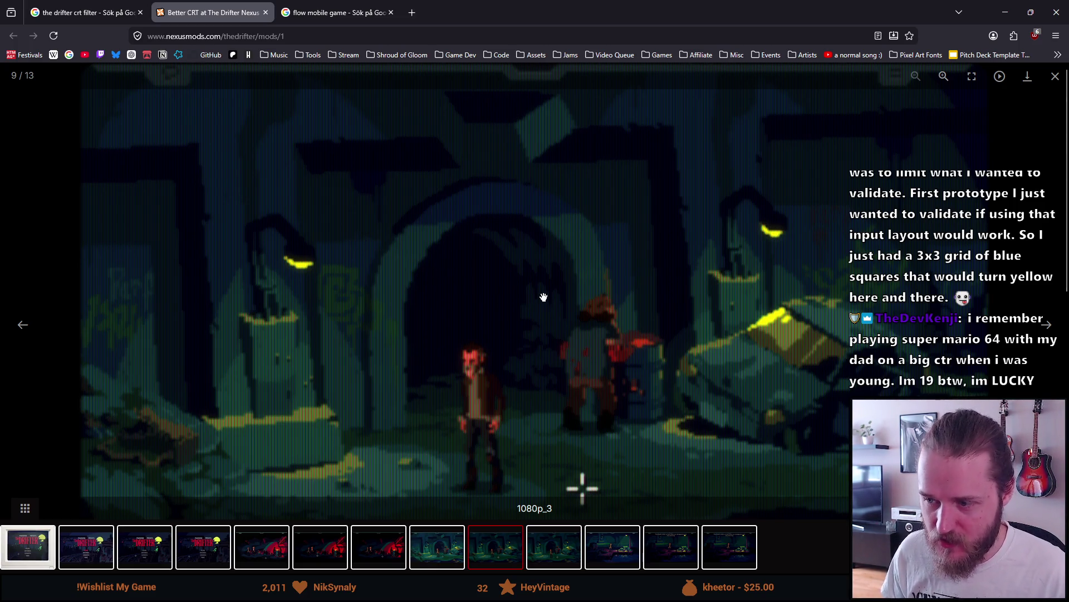
pyautogui.click(1047, 327)
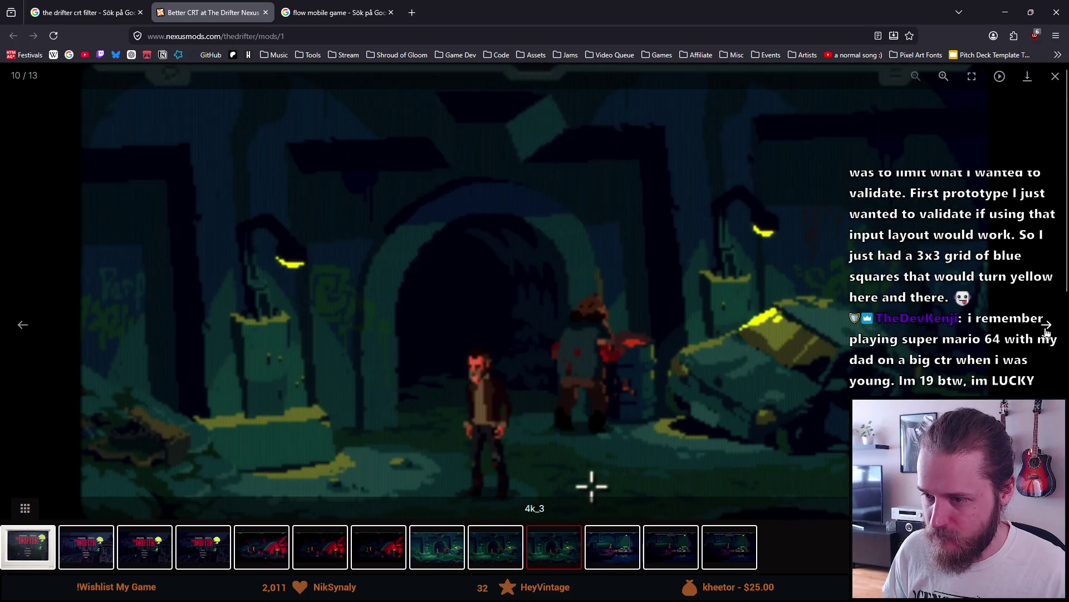
pyautogui.click(1046, 329)
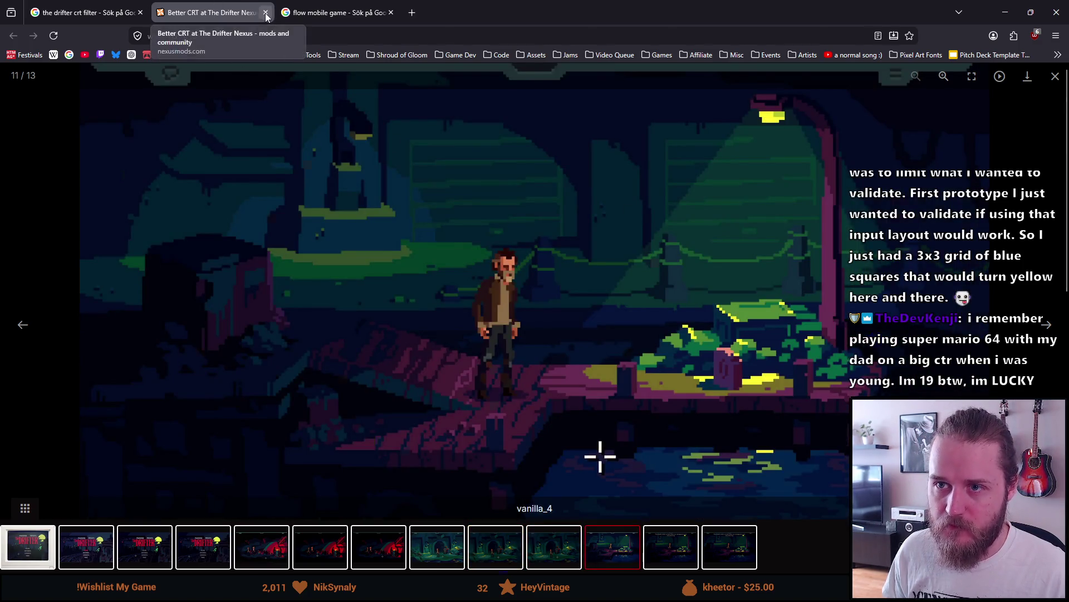
pyautogui.click(265, 13)
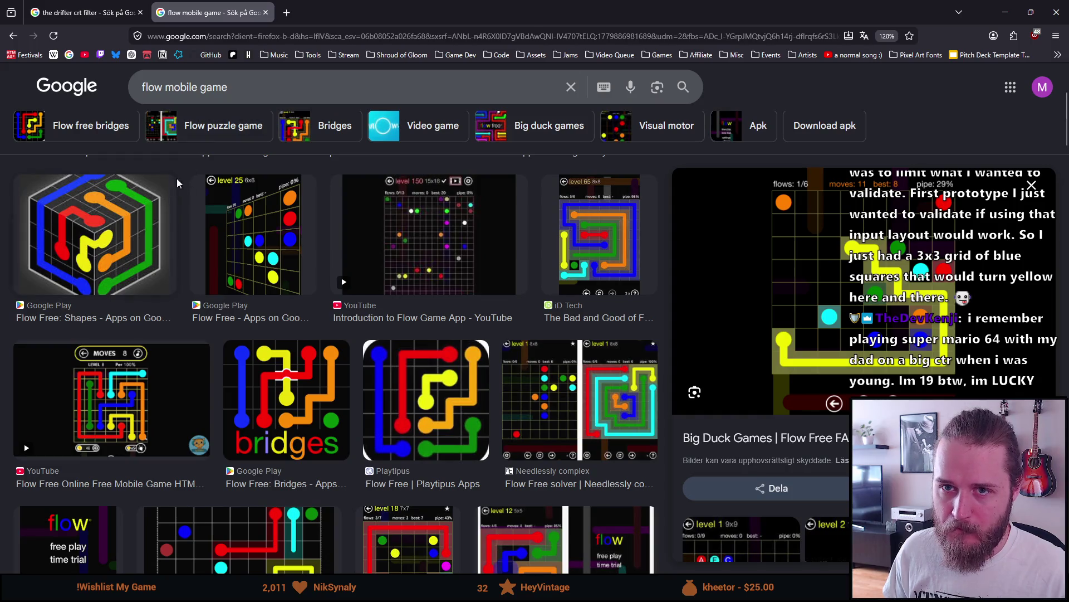
pyautogui.click(265, 12)
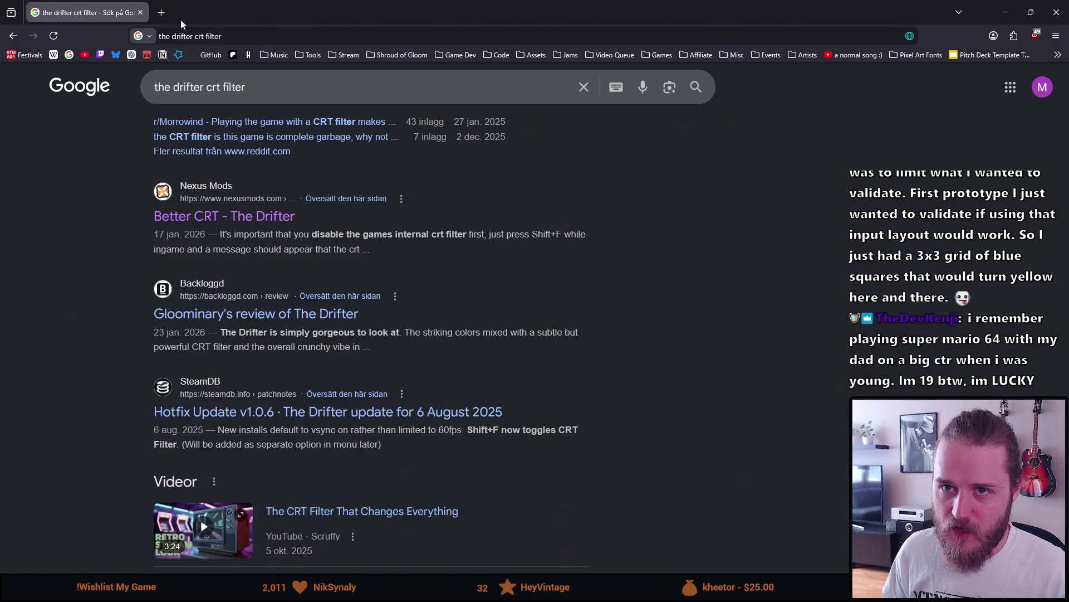
# Close the browser, make Unity's lower panels slightly taller, and focus the Steam store search box
pyautogui.click(143, 16)
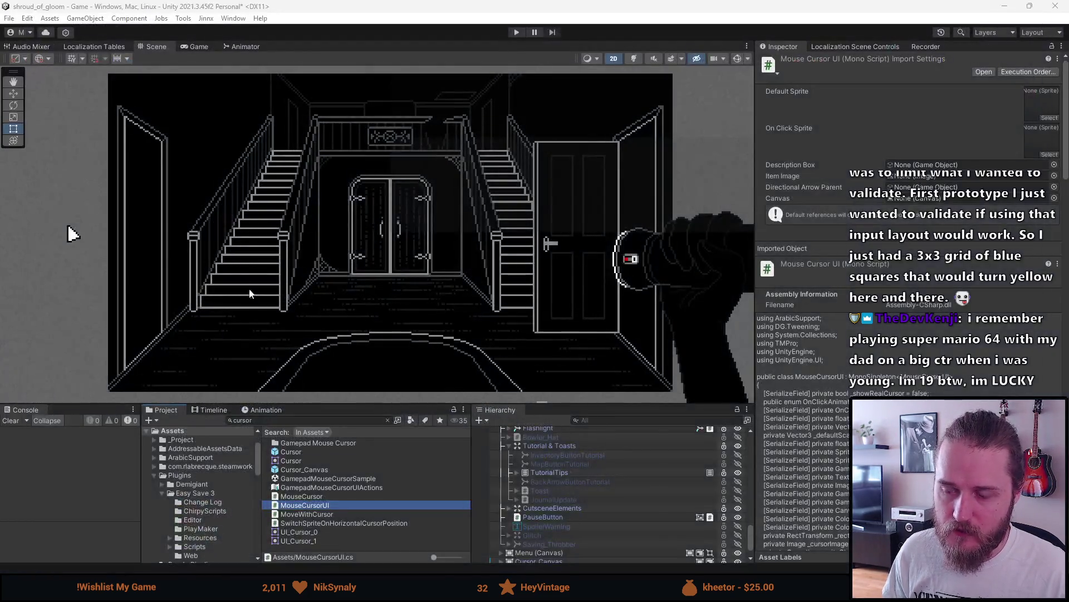
pyautogui.click(10, 423)
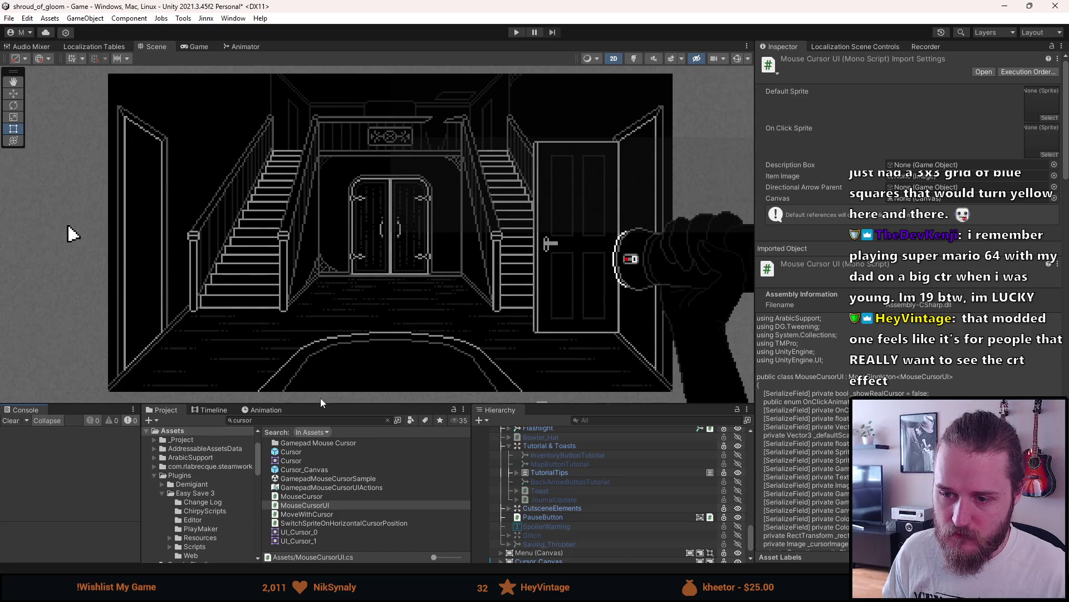
pyautogui.moveTo(322, 401); pyautogui.dragTo(323, 389)
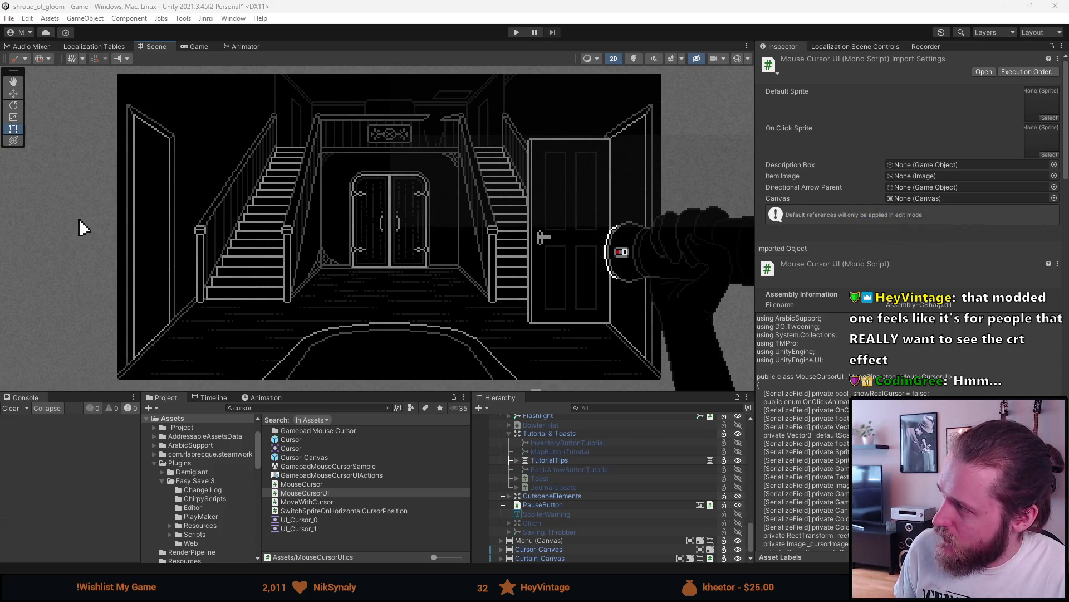
pyautogui.hotkey('alt', 'Tab')
pyautogui.click(632, 134)
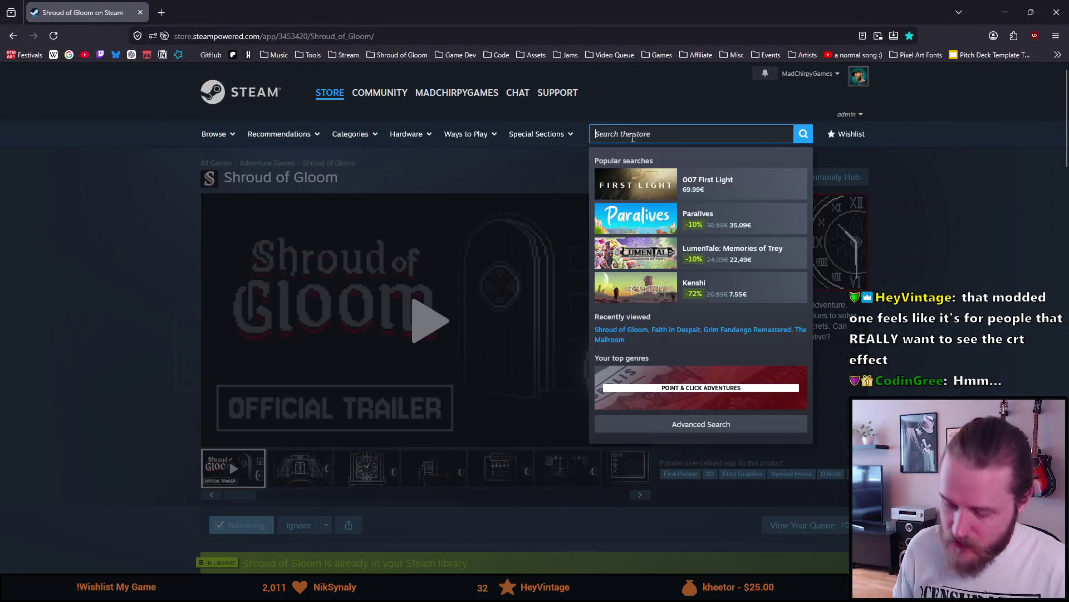
# Search the Steam store for The Drifter, open its page and play the trailer full screen
pyautogui.write('the drifter')
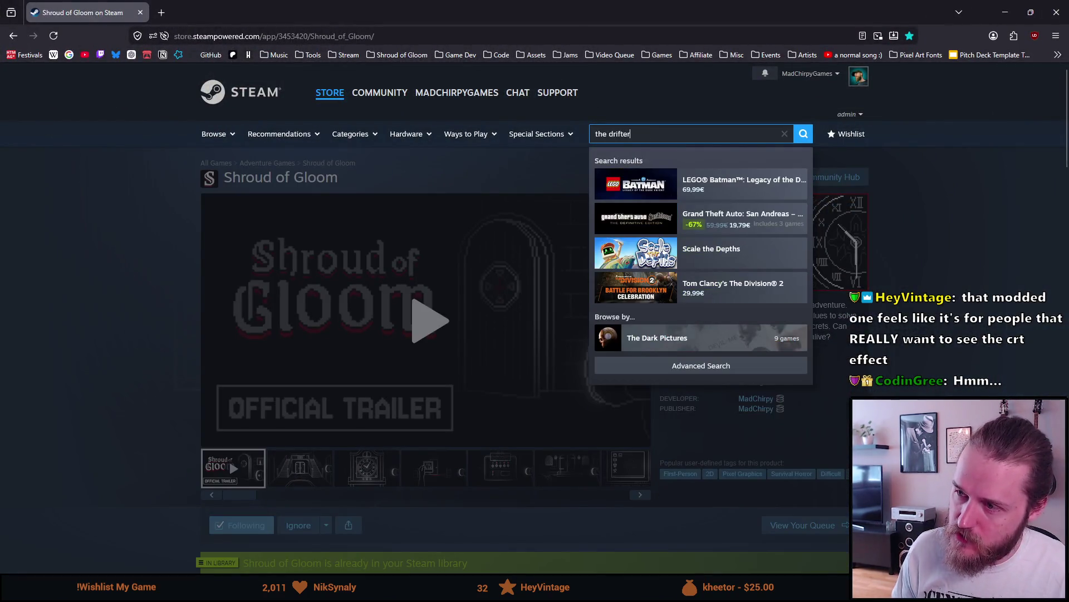
pyautogui.press('Down')
pyautogui.press('Return')
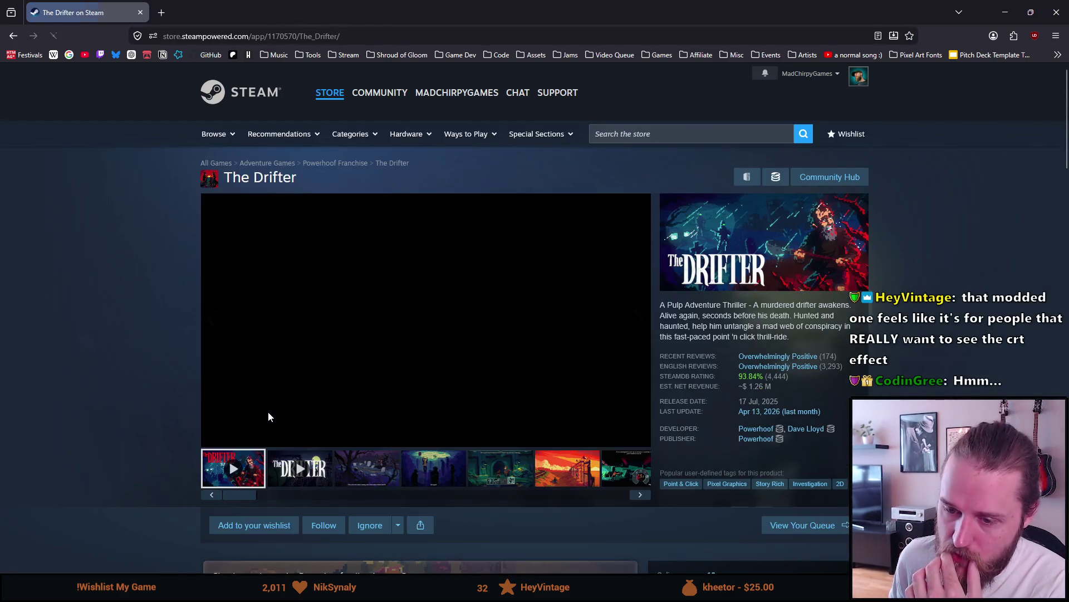
pyautogui.click(401, 342)
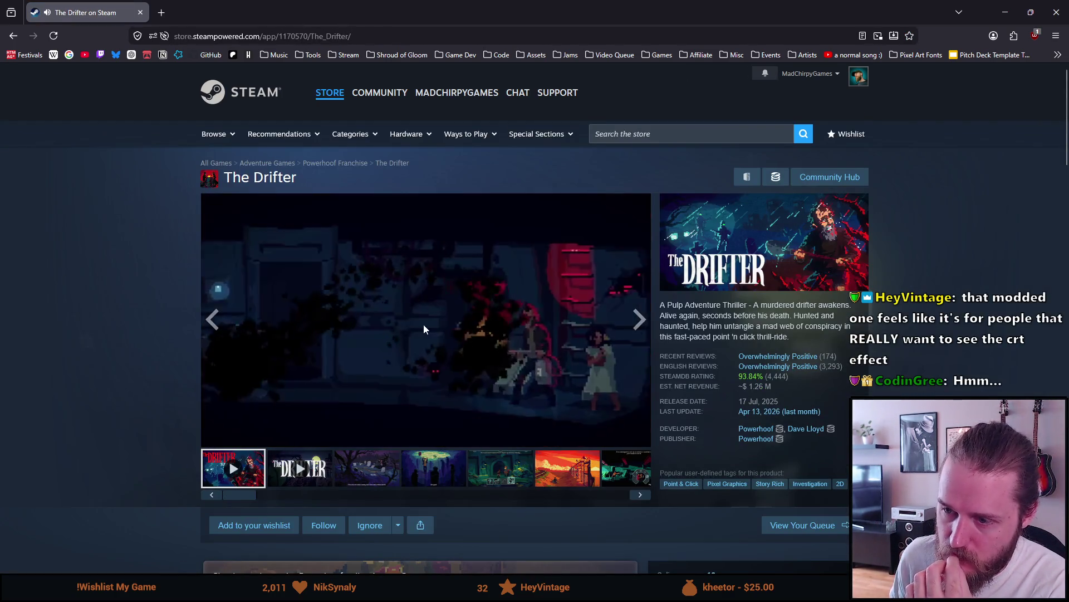
pyautogui.click(639, 436)
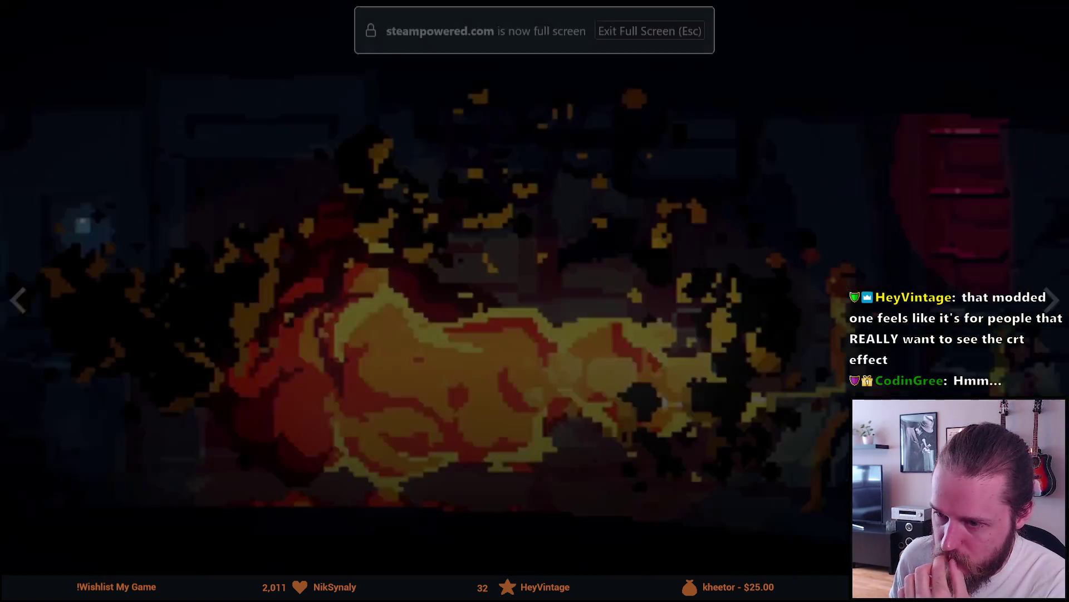
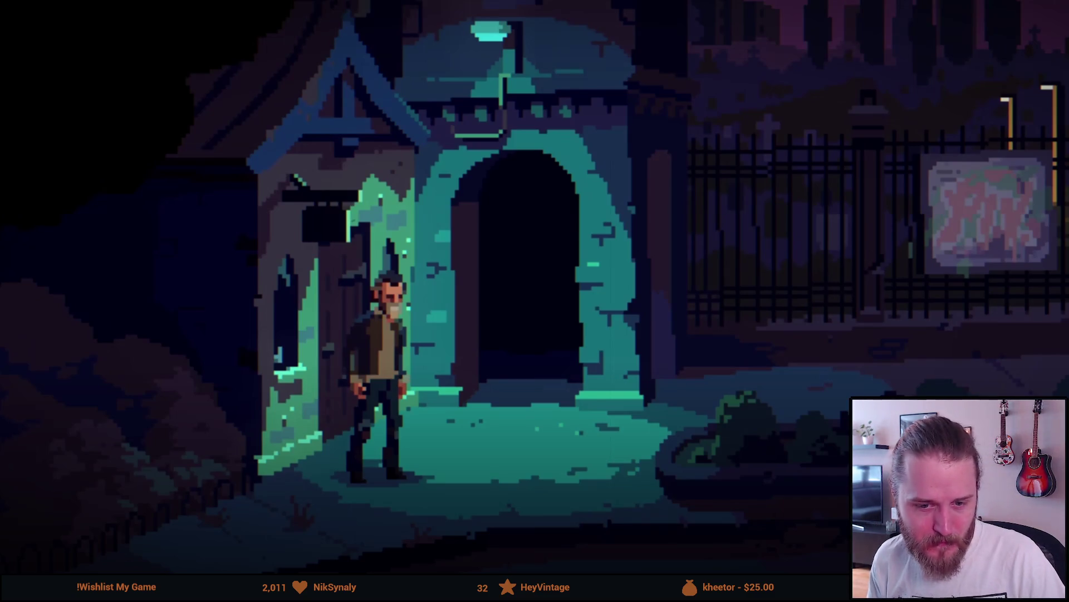
# Switch to the Firefox window showing the CRT versus LCD/LED comparison image
pyautogui.moveTo(105, 263)
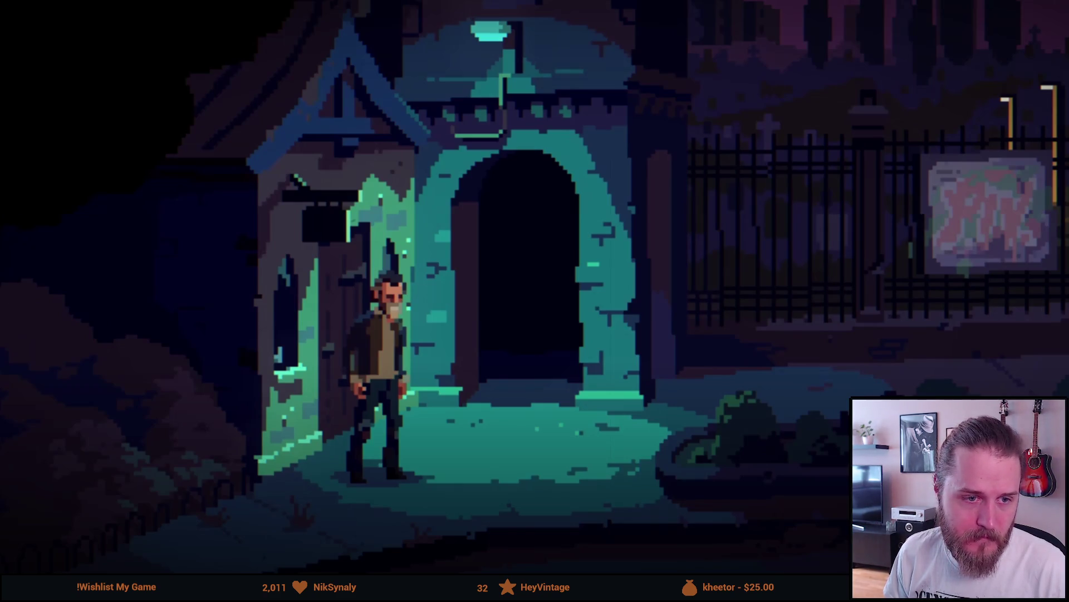
pyautogui.hotkey('alt', 'Tab')
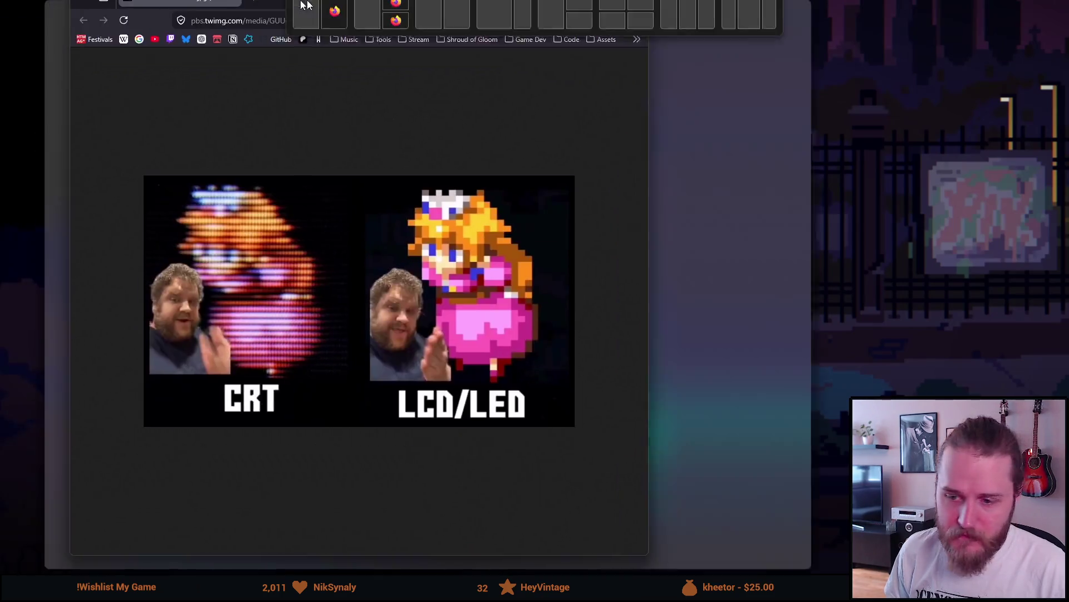
# Zoom in and out on the CRT versus LCD/LED comparison image to study the pixels
pyautogui.scroll(9, 530, 343)
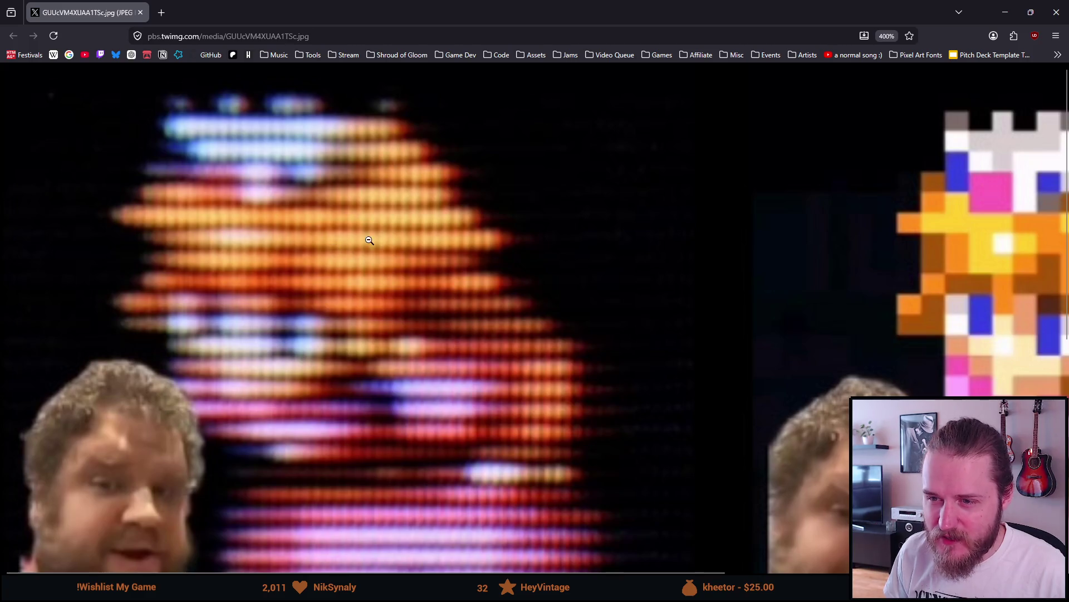
pyautogui.scroll(-2, 327, 240)
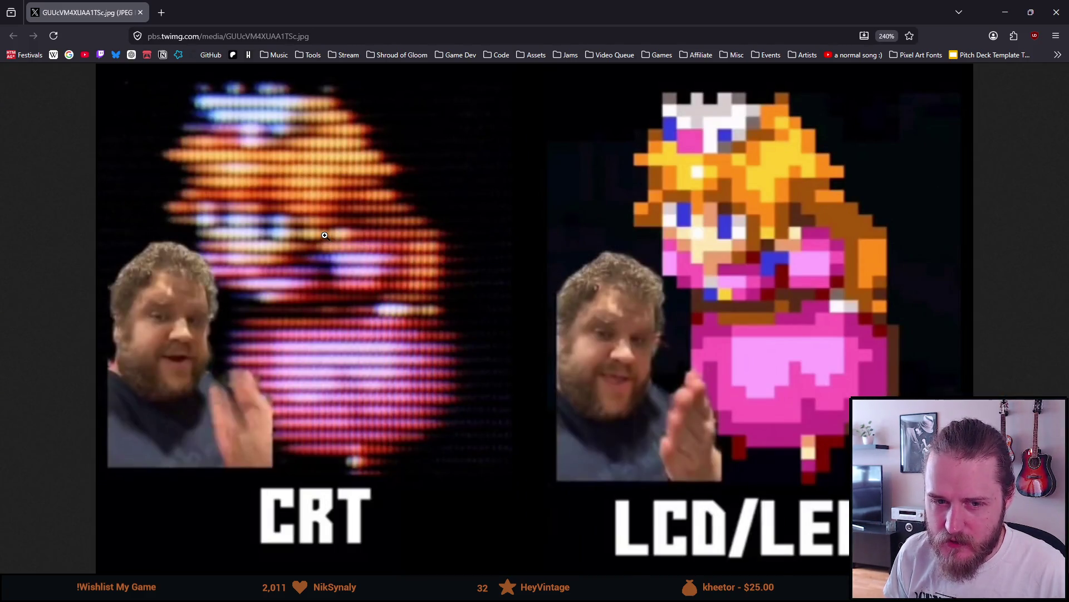
pyautogui.scroll(2, 327, 239)
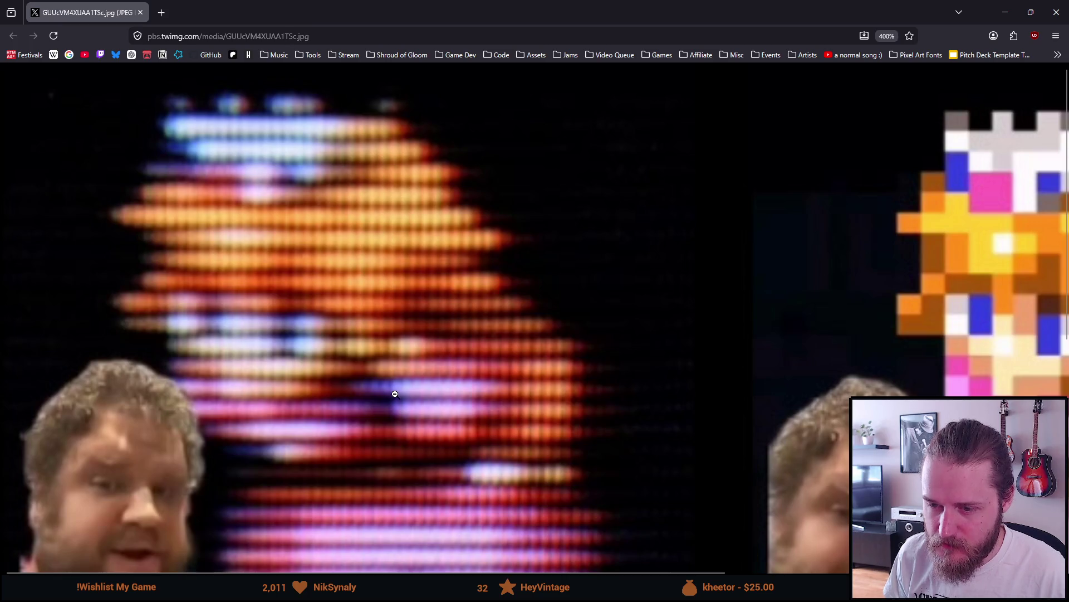
pyautogui.scroll(-1, 395, 395)
pyautogui.scroll(-13, 395, 395)
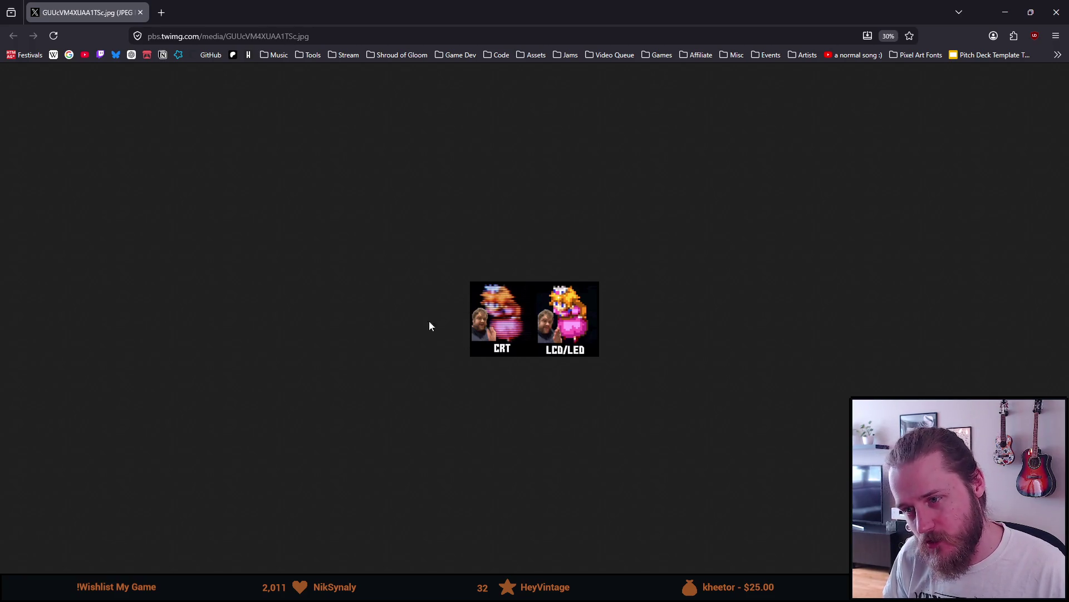
pyautogui.scroll(5, 545, 340)
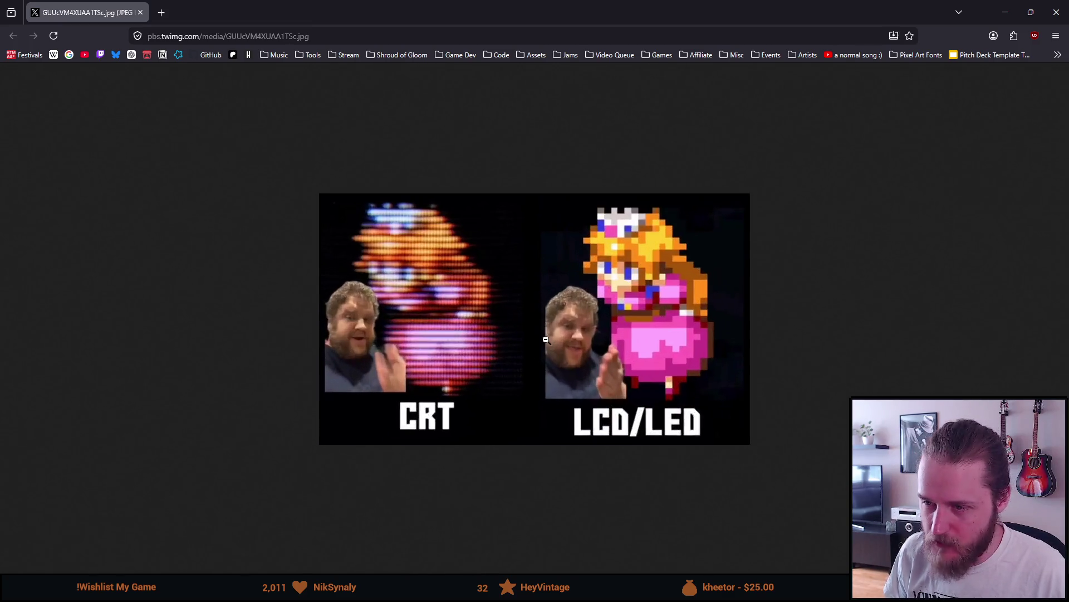
pyautogui.scroll(4, 545, 339)
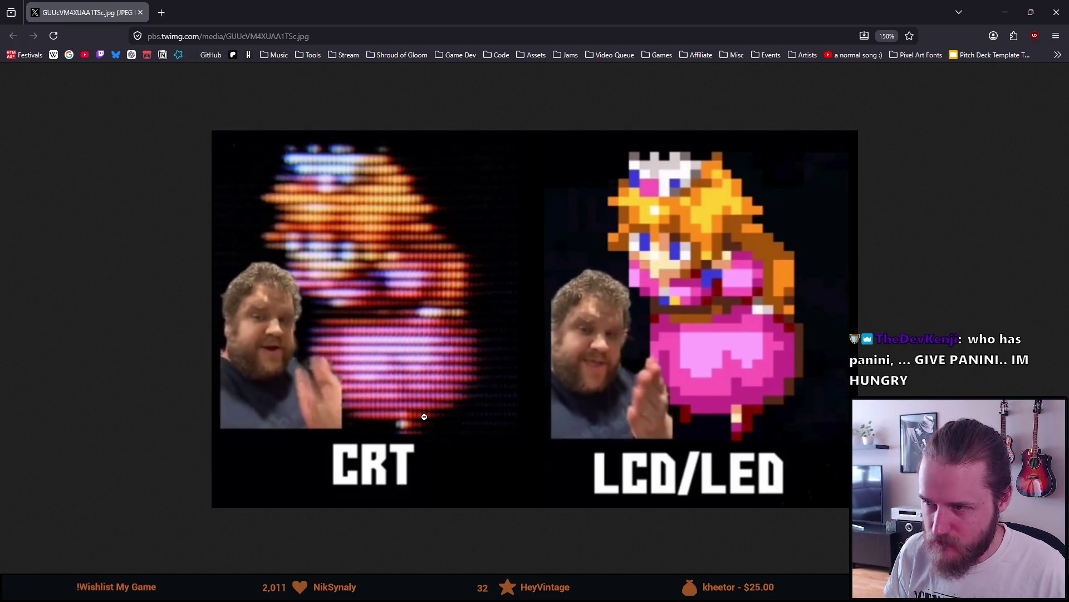
pyautogui.scroll(-4, 429, 419)
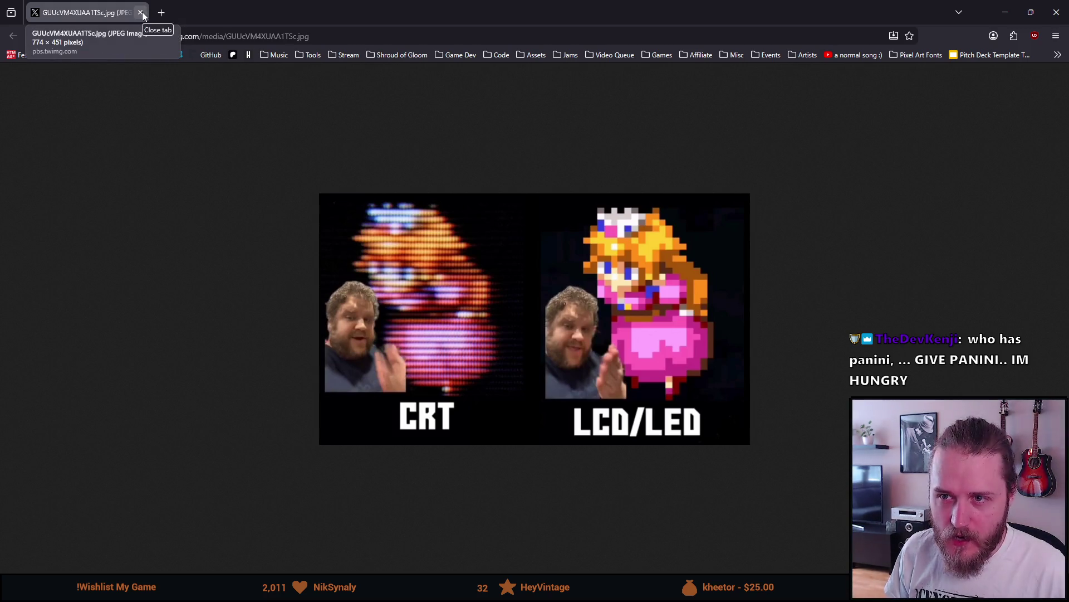
# Close the comparison image, exit fullscreen, and pause The Drifter's Steam trailer
pyautogui.click(141, 12)
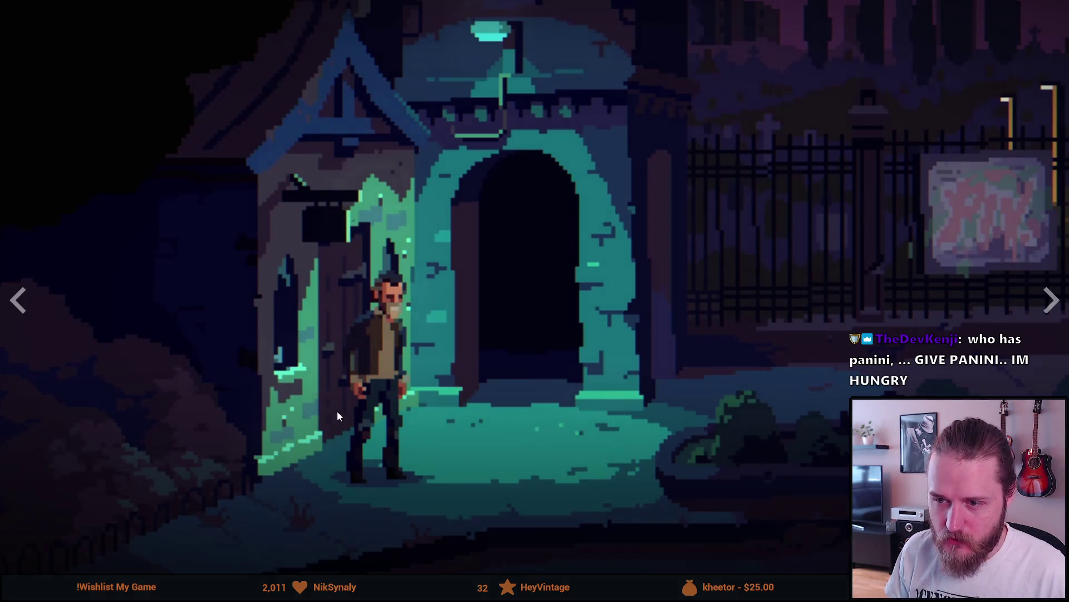
pyautogui.press('Escape')
pyautogui.click(397, 316)
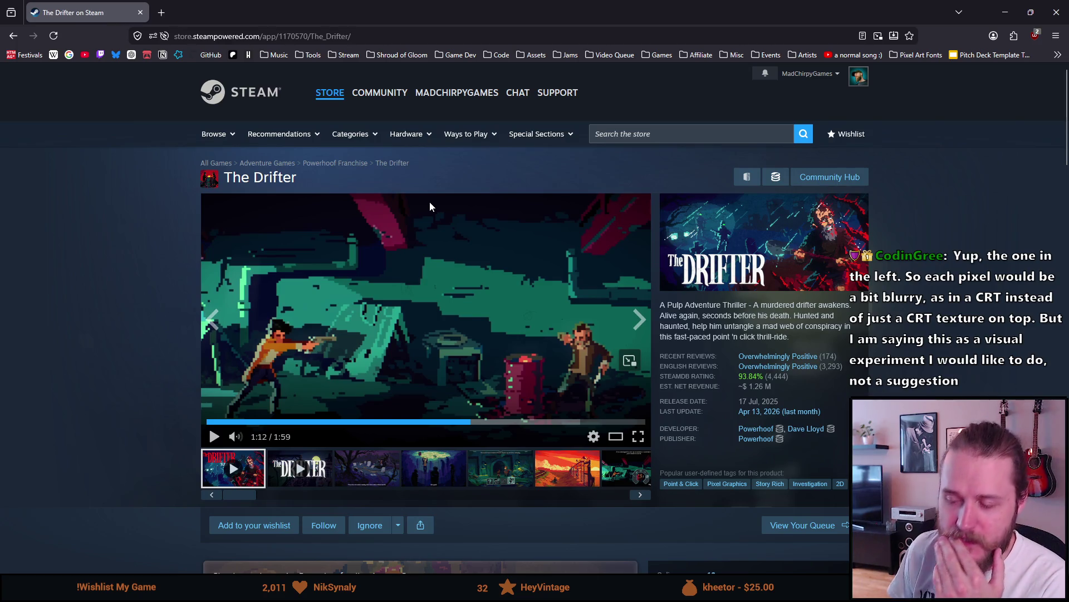
# Preview The Drifter's sunset, molotov, room and red-and-white car screenshots from the thumbnails
pyautogui.click(596, 480)
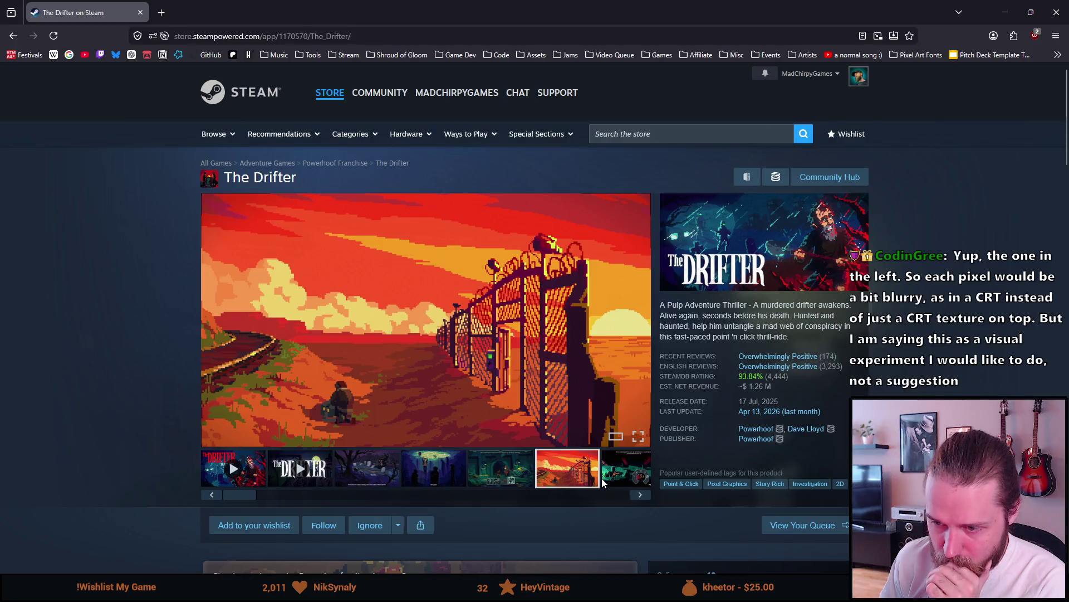
pyautogui.click(619, 474)
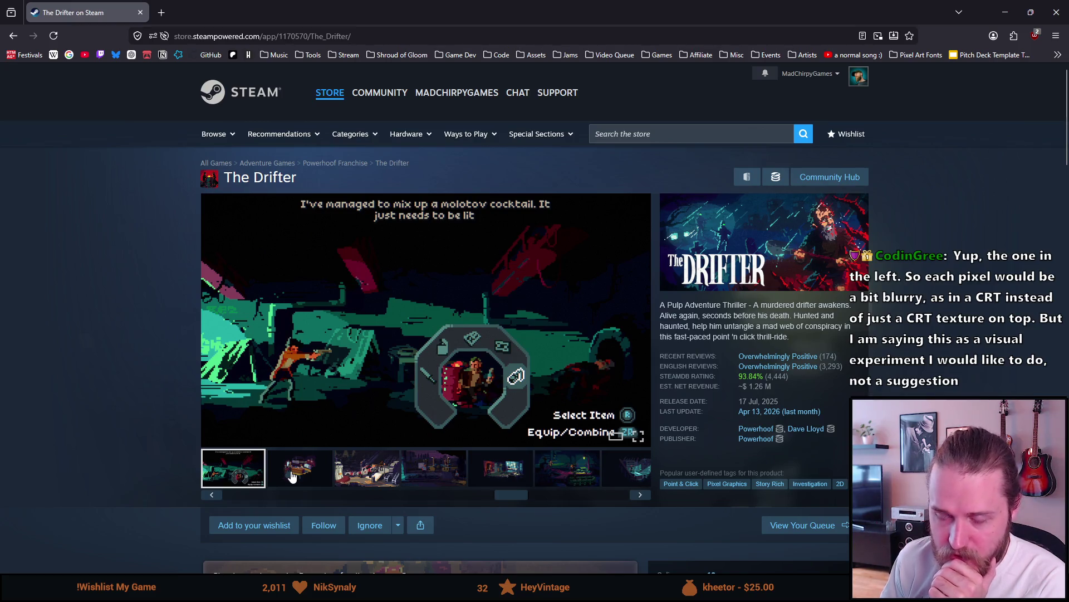
pyautogui.click(292, 474)
pyautogui.click(363, 467)
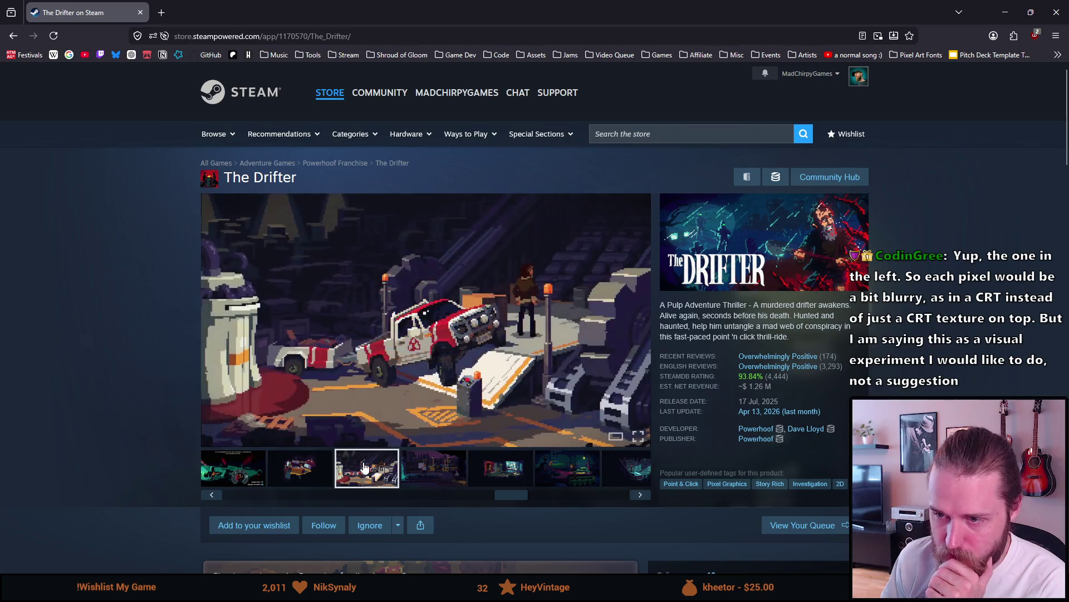
# View the car screenshot full size, advance to image 10 of 15, then bring up The Drifter in Steam's library
pyautogui.click(296, 332)
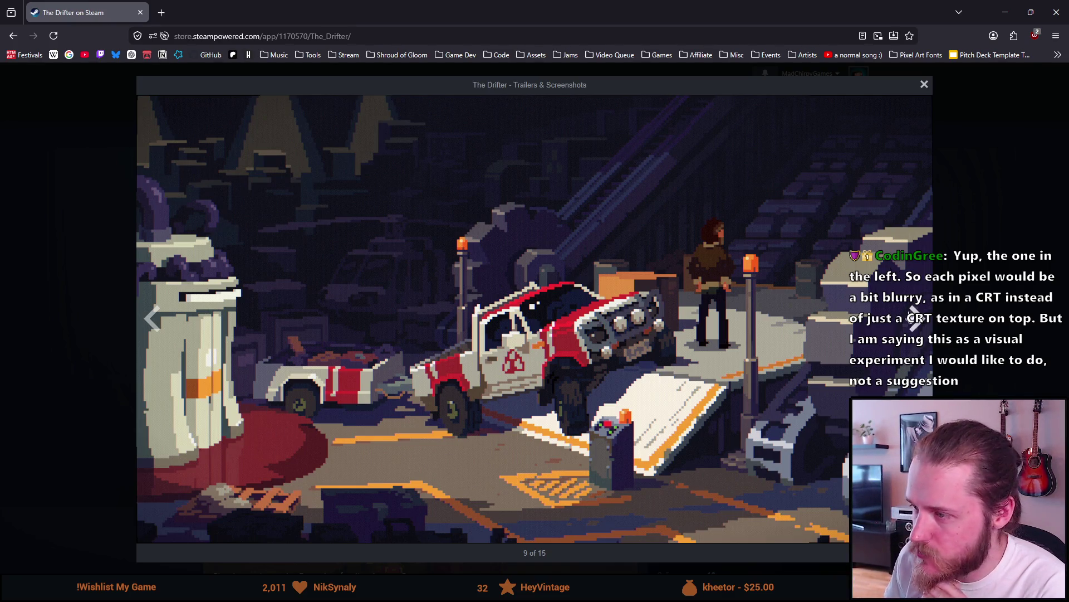
pyautogui.click(919, 329)
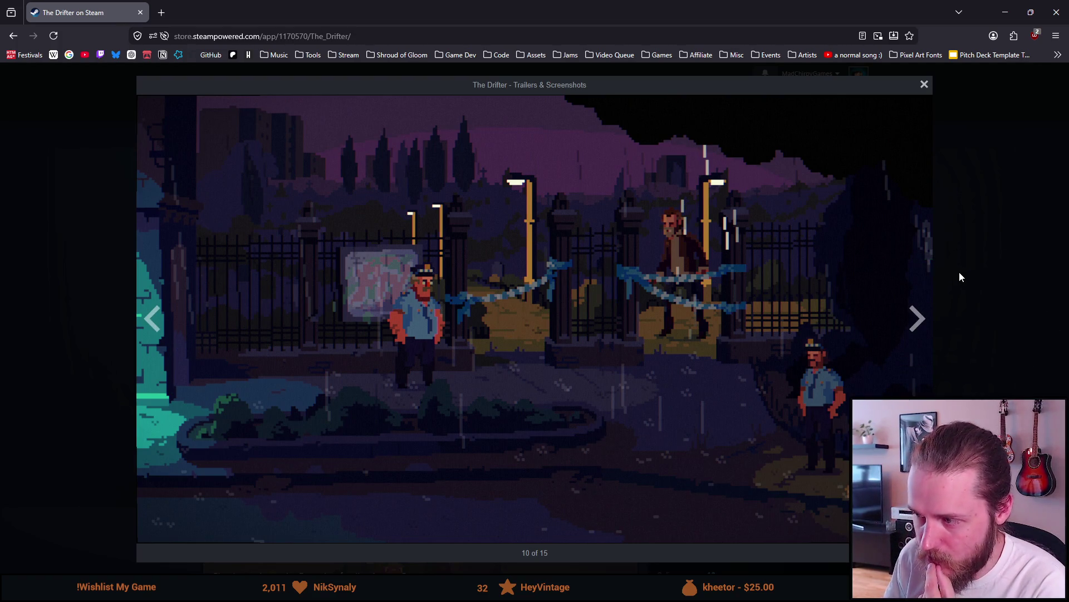
pyautogui.click(988, 269)
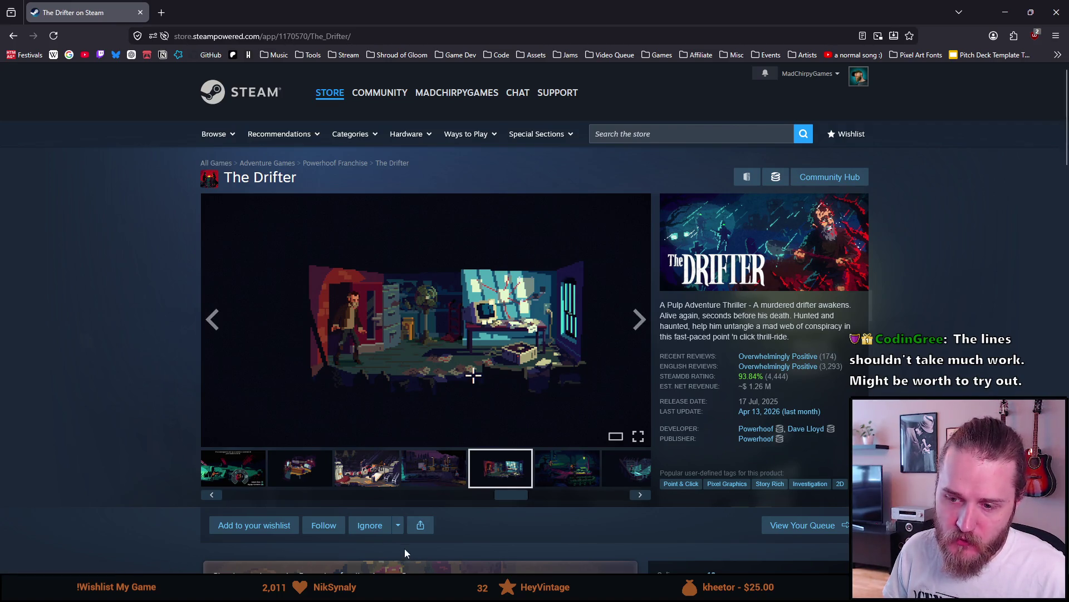
pyautogui.moveTo(520, 499)
pyautogui.mouseDown()
pyautogui.moveTo(613, 497)
pyautogui.moveTo(221, 516)
pyautogui.moveTo(362, 487)
pyautogui.moveTo(563, 470)
pyautogui.moveTo(606, 486)
pyautogui.mouseUp()
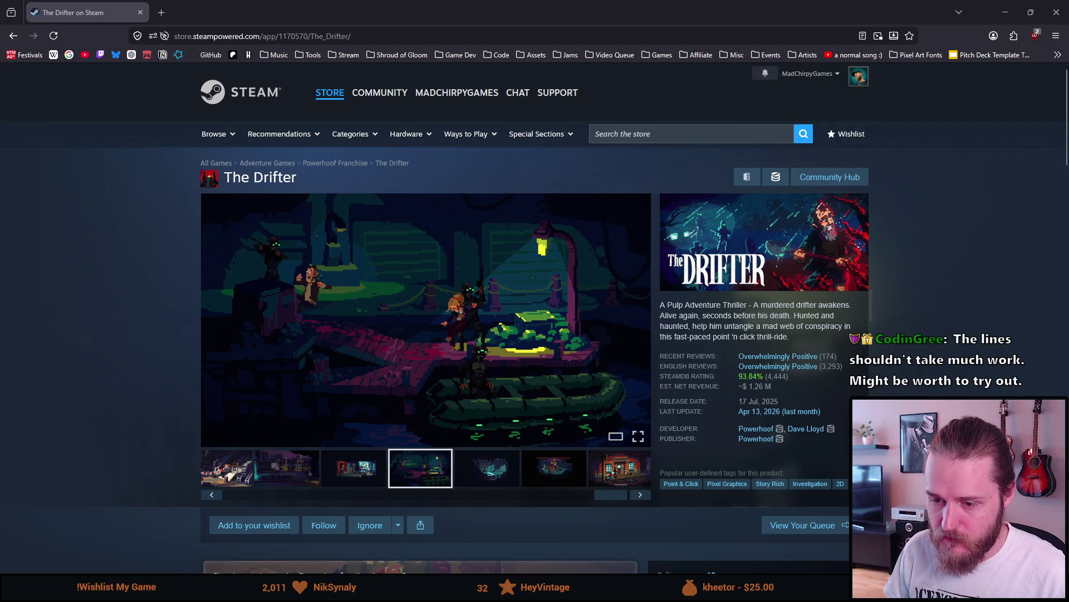
pyautogui.click(262, 591)
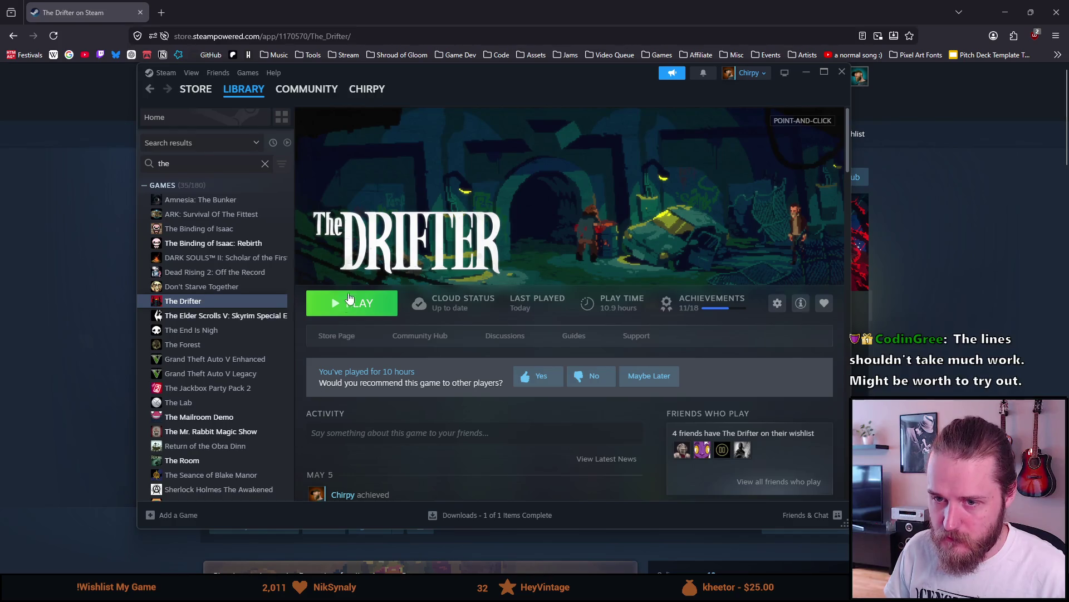
# Launch The Drifter, quit it from the title menu with Yes, and hide the Steam window
pyautogui.click(350, 305)
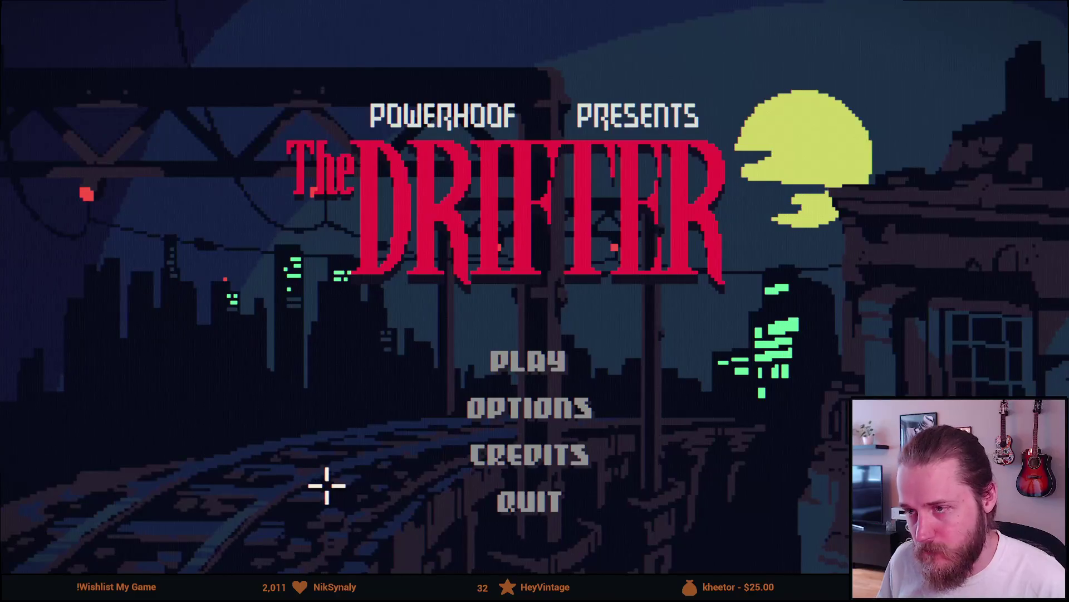
pyautogui.click(499, 504)
pyautogui.click(484, 268)
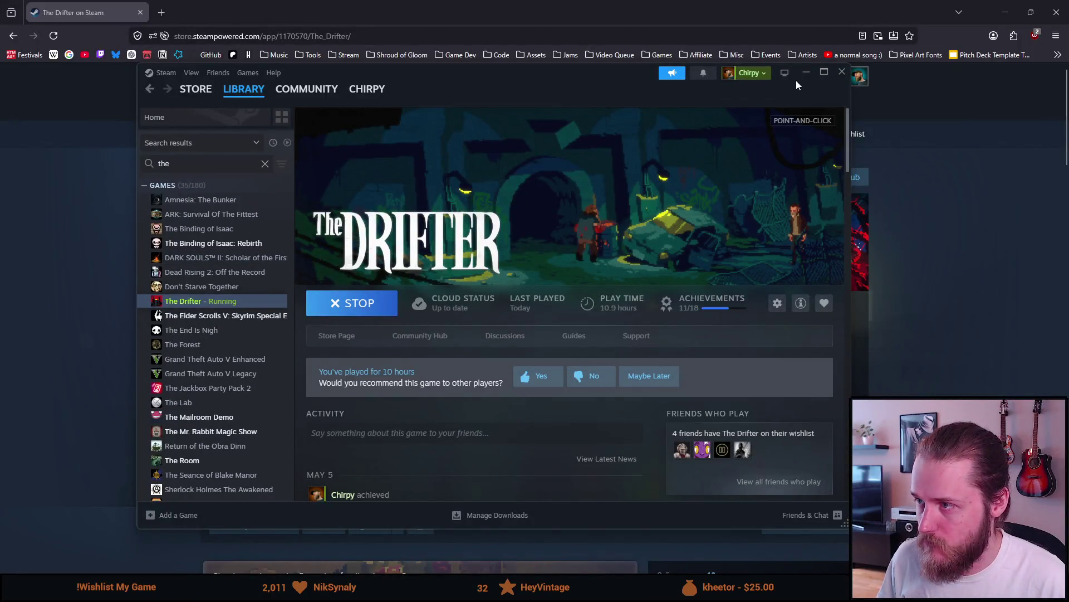
pyautogui.click(806, 72)
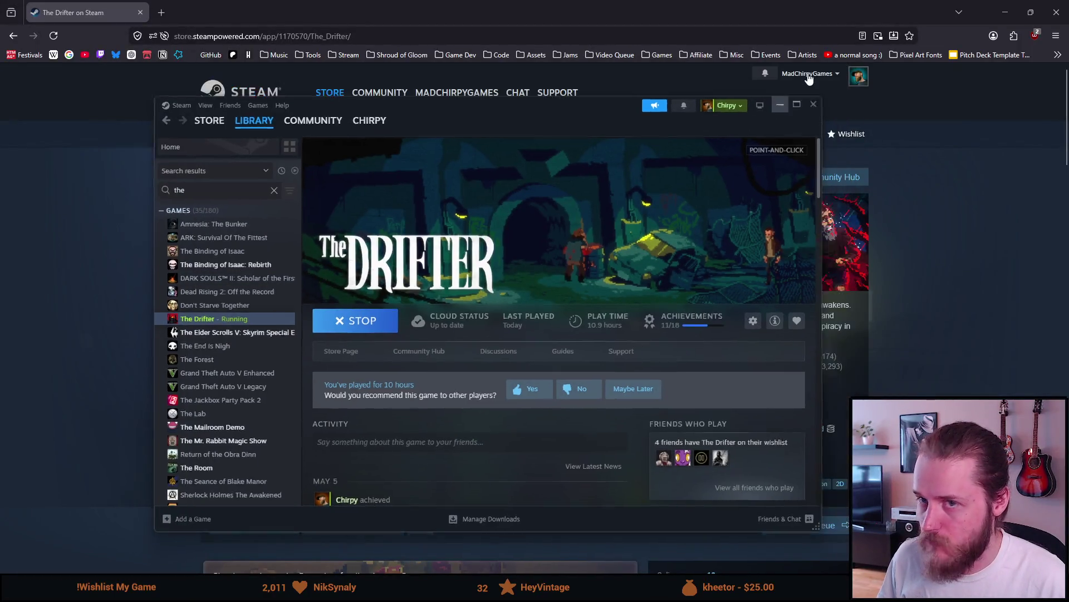
# Close the browser window to reveal the Unity editor with the mansion hallway scene
pyautogui.click(1056, 12)
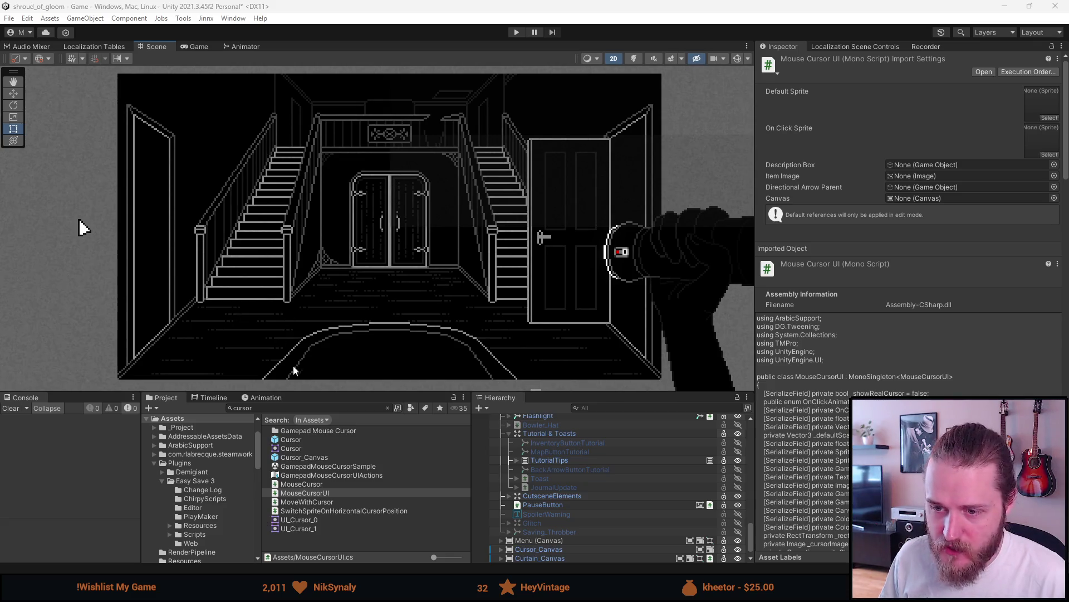
# Clear the 'cursor' filter from the Project panel's search field
pyautogui.click(387, 408)
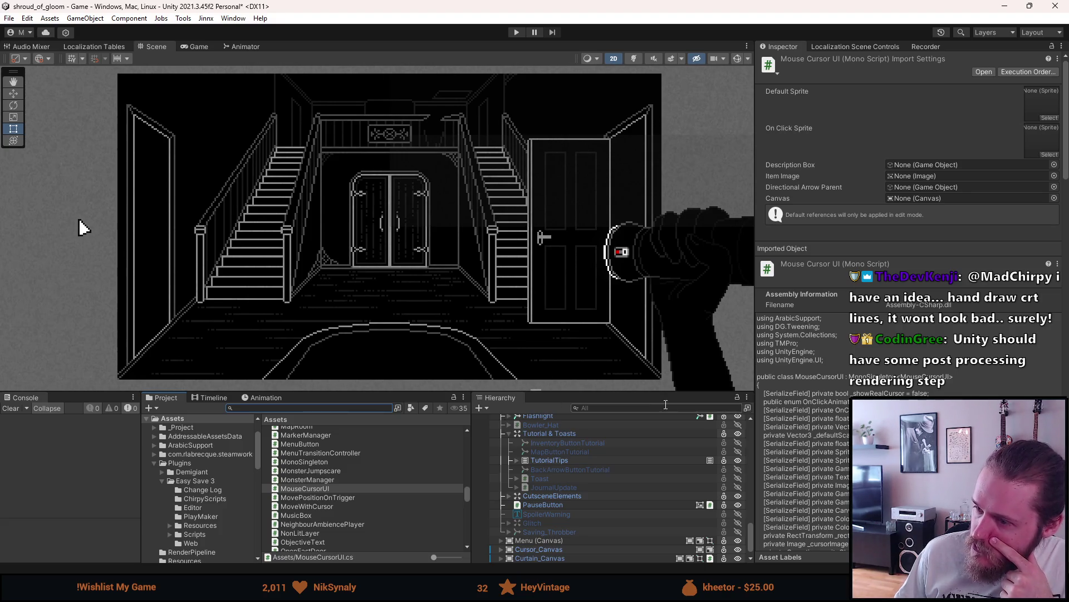
# Select CRT_Overlay under the UI (Canvas) object in the Hierarchy and enter Play mode
pyautogui.scroll(2, 508, 502)
pyautogui.scroll(5, 508, 502)
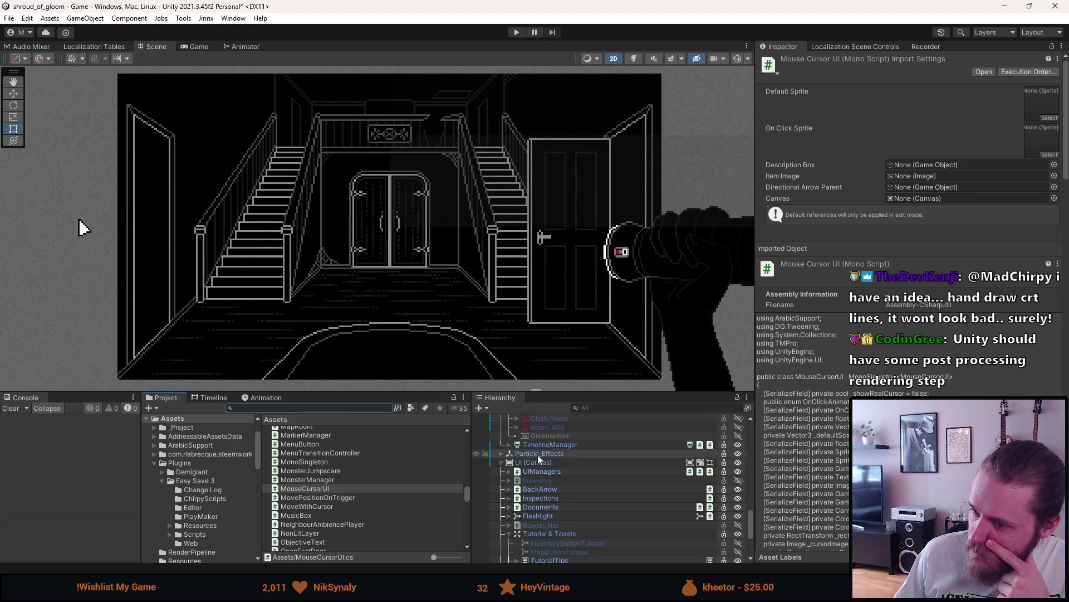
pyautogui.click(535, 462)
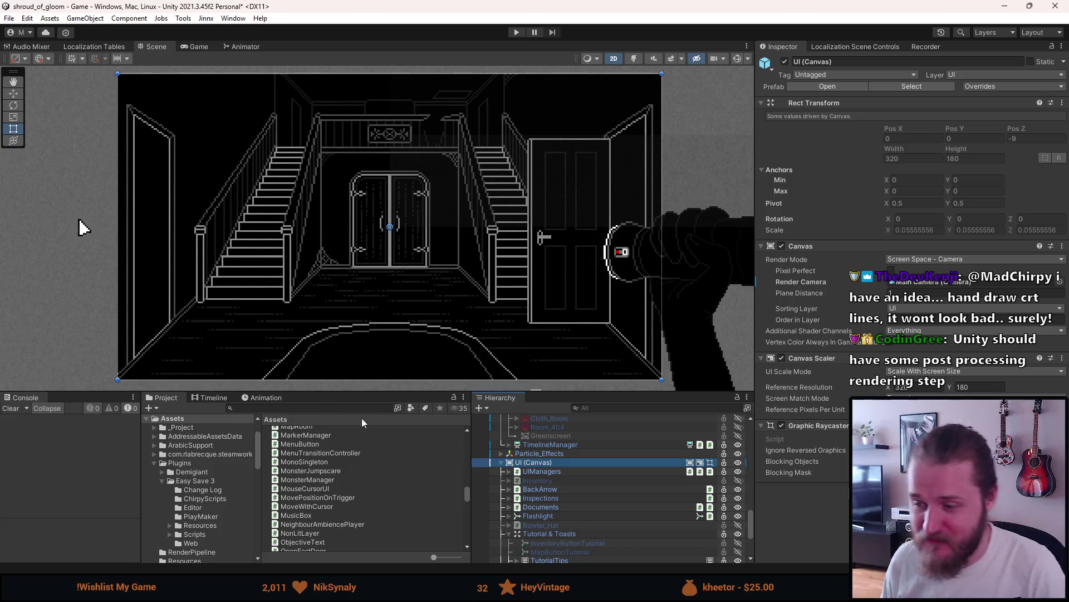
pyautogui.scroll(5, 549, 473)
pyautogui.scroll(-10, 549, 473)
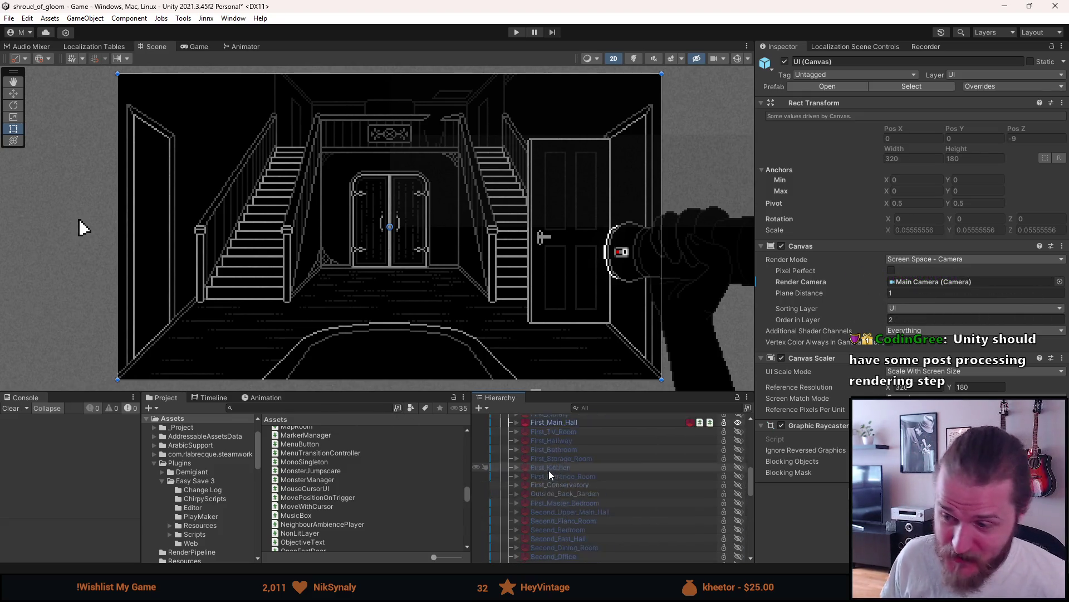
pyautogui.scroll(3, 549, 469)
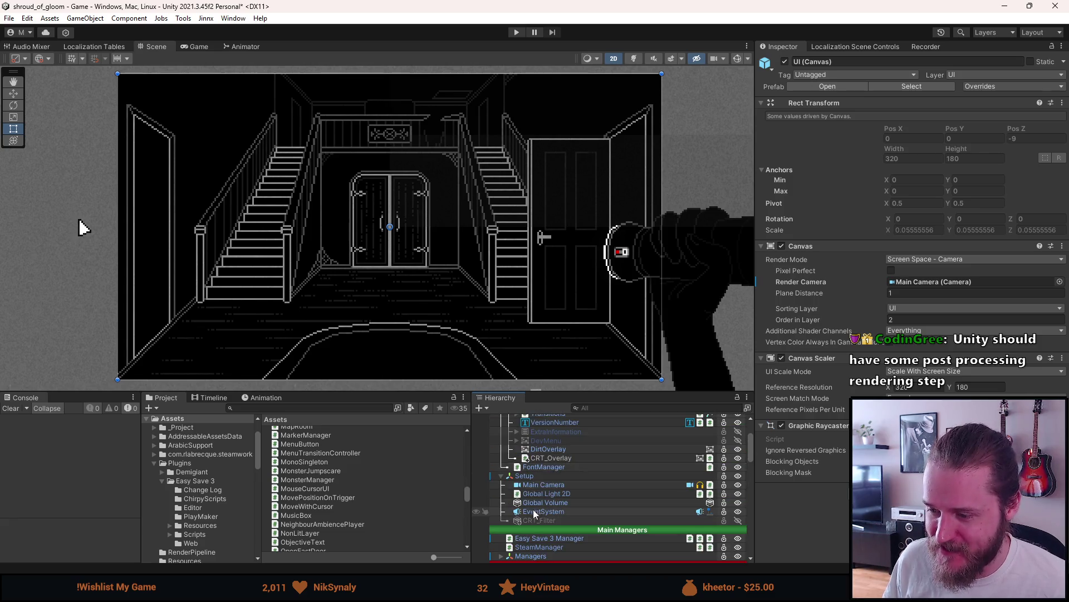
pyautogui.click(552, 457)
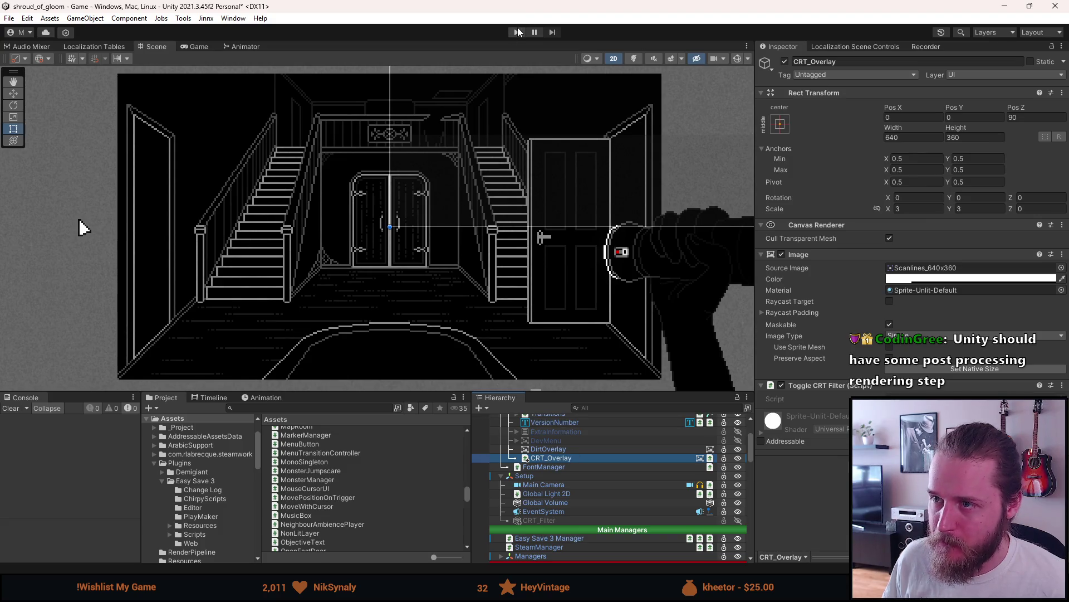
pyautogui.click(517, 32)
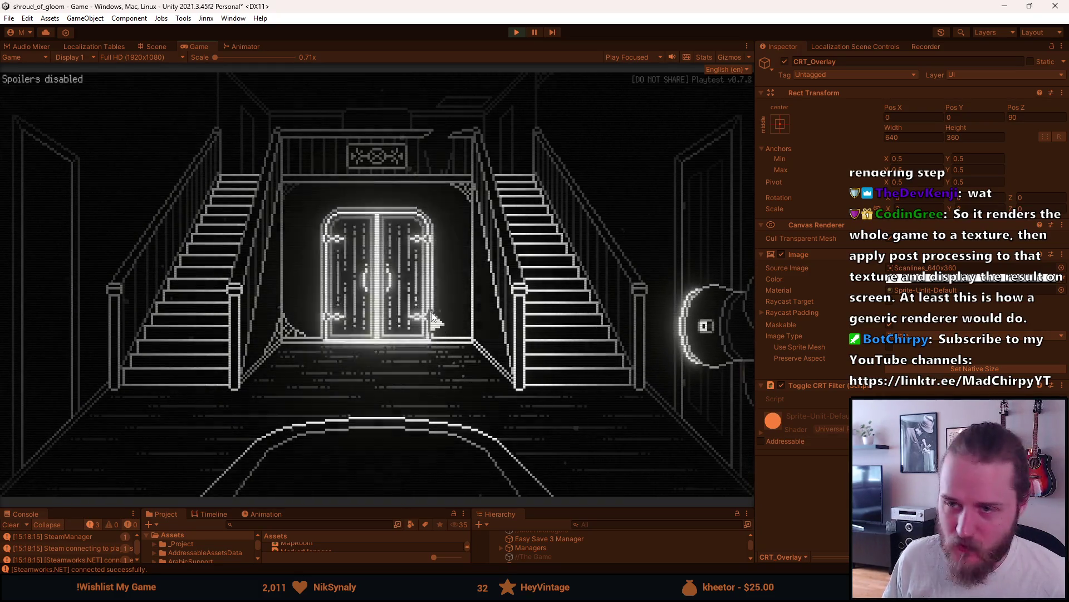
# Maximize the Game view and bring up Shroud of Gloom's in-game Paused menu
pyautogui.doubleClick(204, 49)
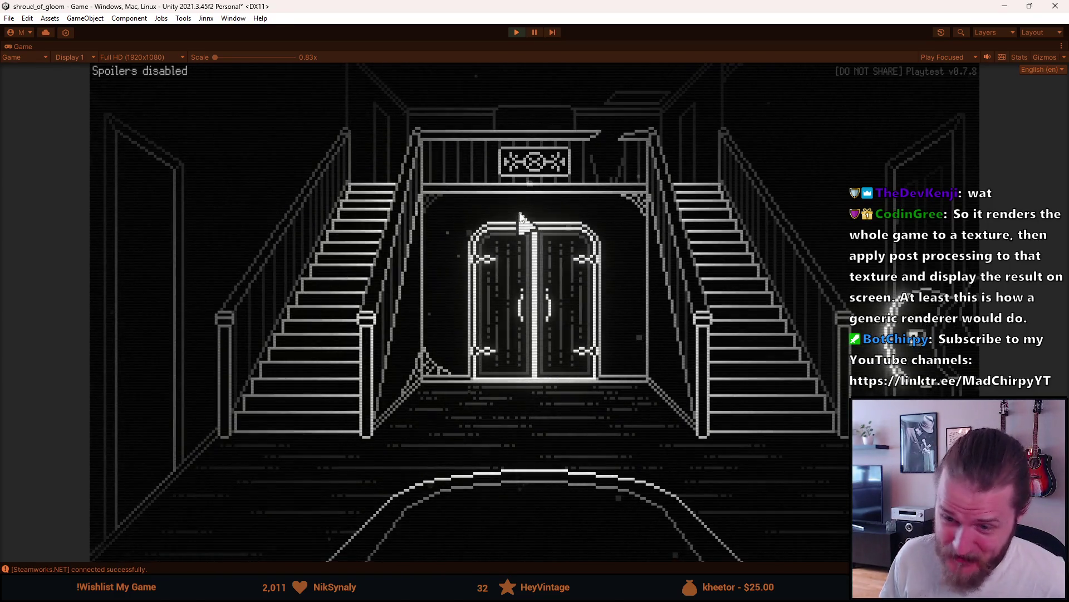
pyautogui.press('Escape')
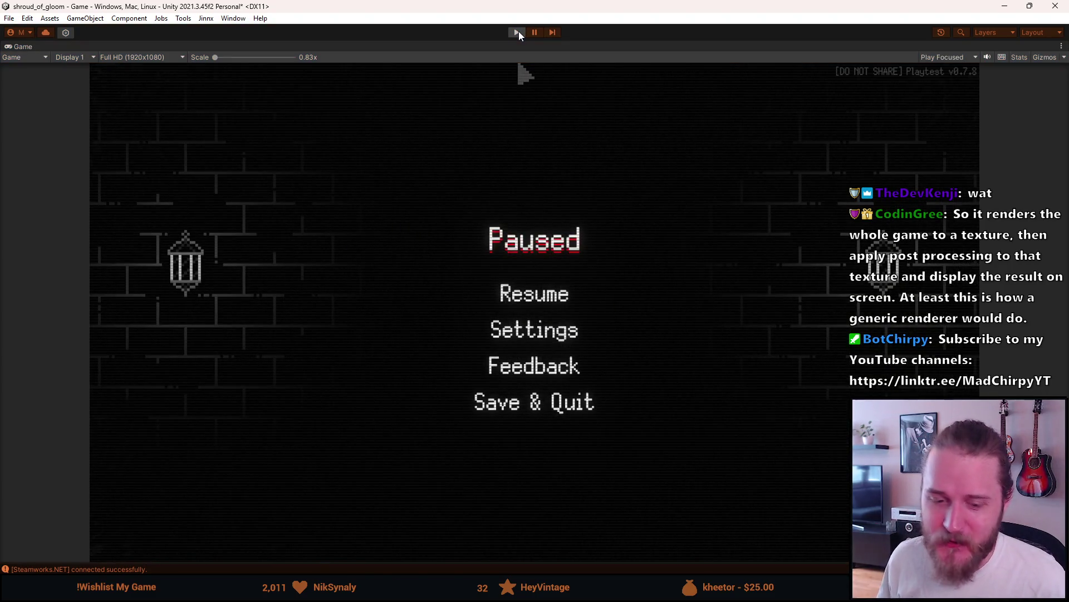
# Exit play mode, drag the bottom panels taller, and clear all Console messages
pyautogui.click(518, 32)
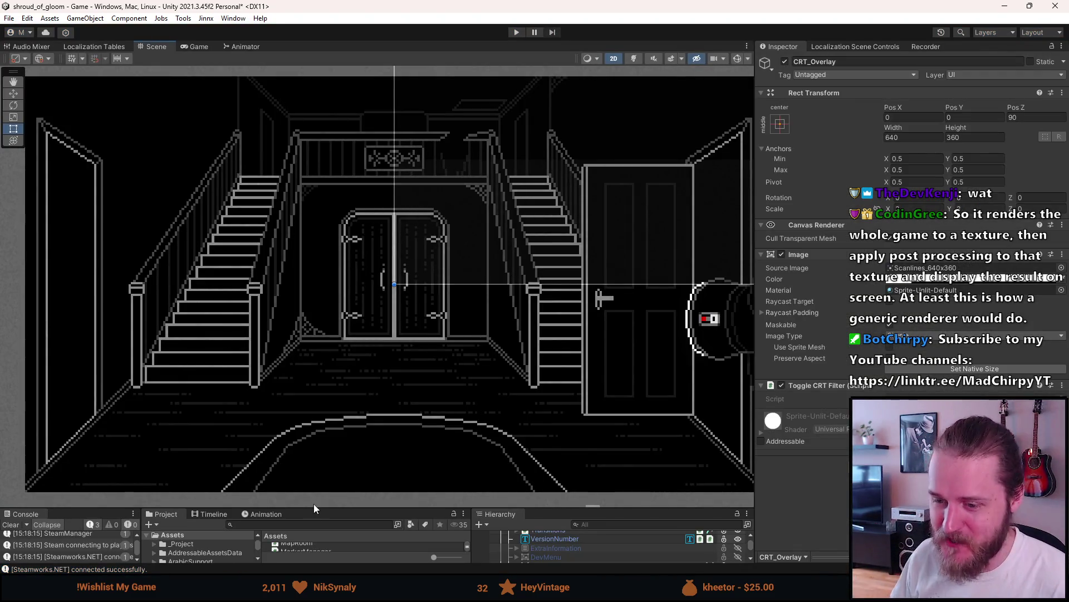
pyautogui.moveTo(316, 508); pyautogui.dragTo(316, 419)
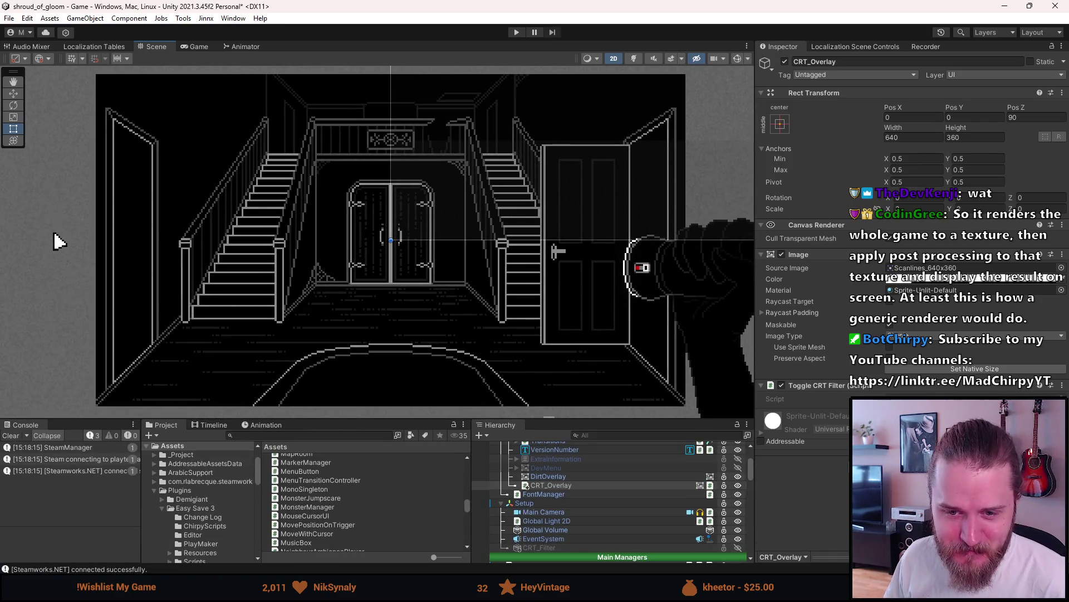
pyautogui.click(12, 437)
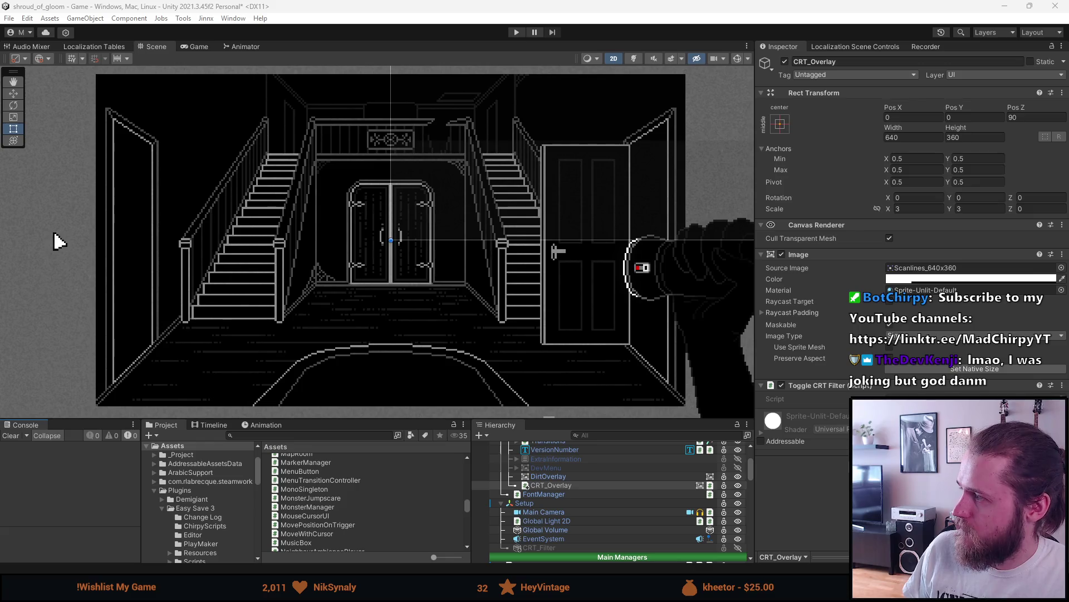
pyautogui.hotkey('alt', 'Tab')
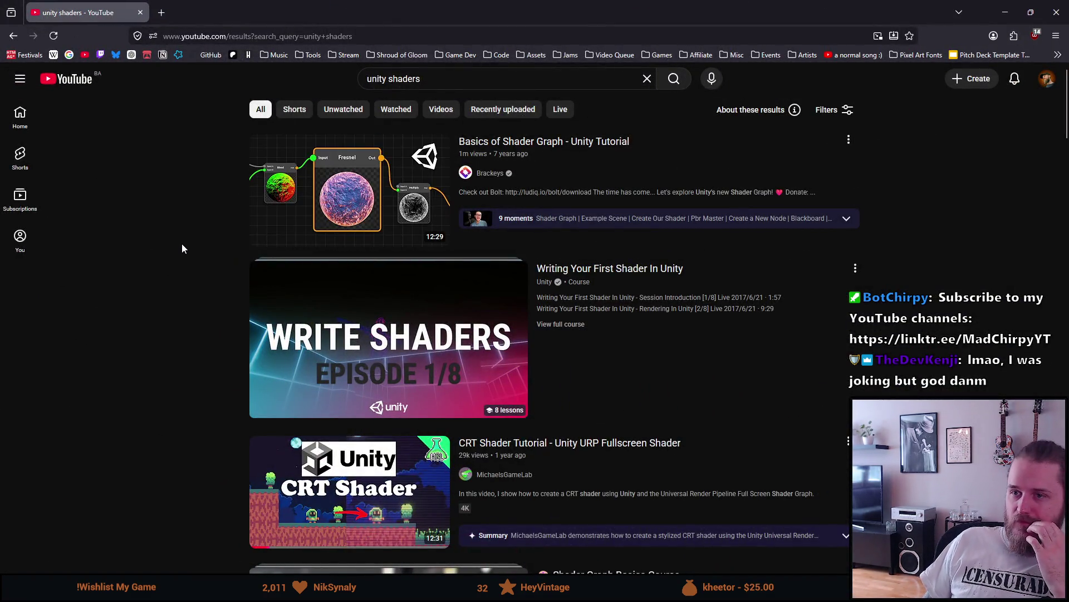
# Scroll the 'unity shaders' YouTube results and open Code Monkey's Unity Shader Graph Tutorials playlist
pyautogui.scroll(-1, 182, 249)
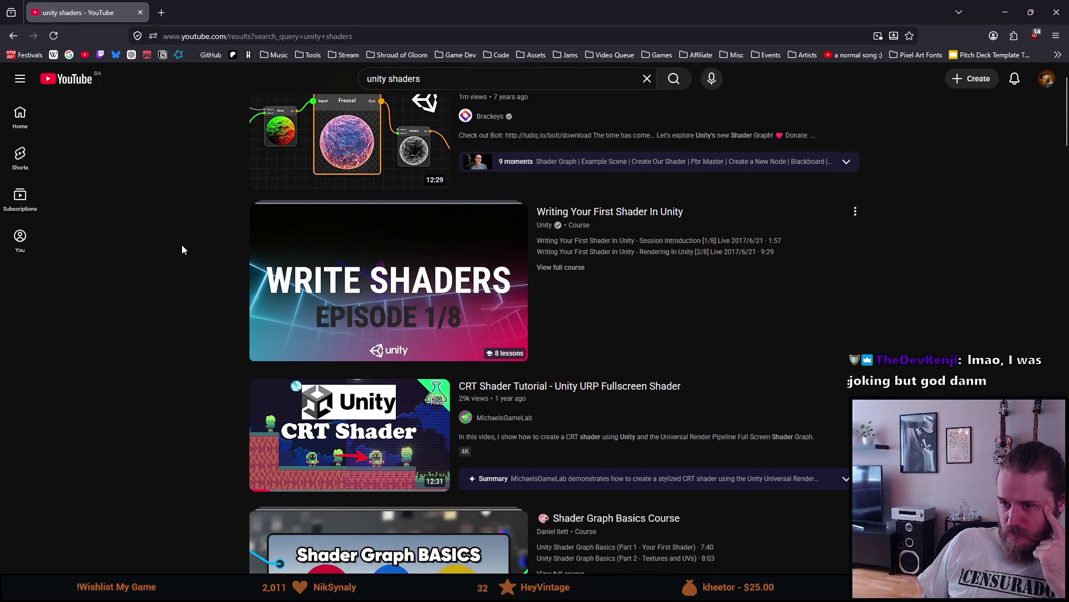
pyautogui.scroll(-1, 182, 249)
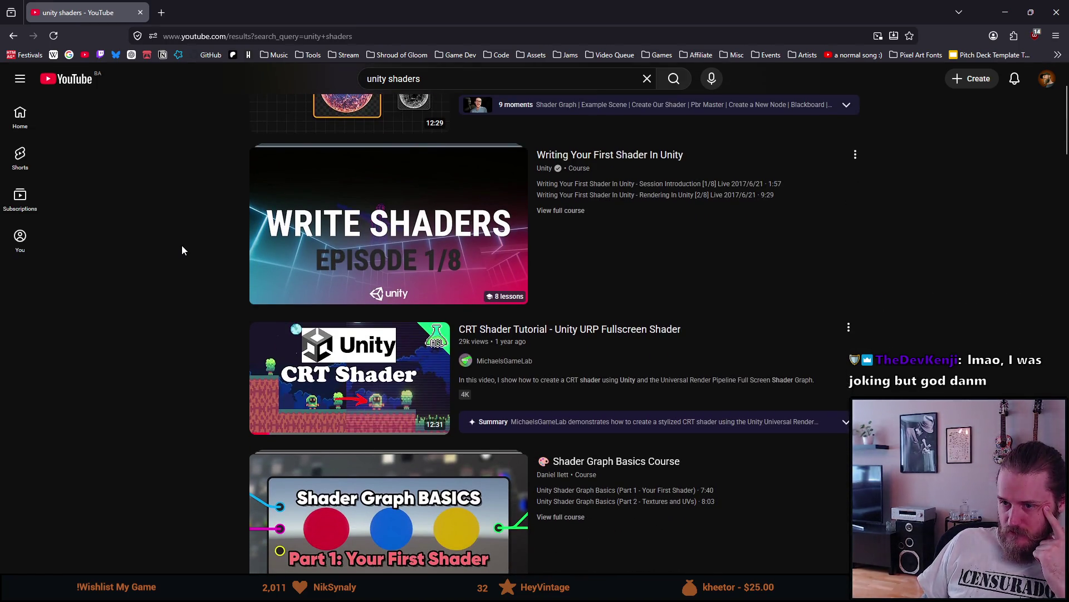
pyautogui.scroll(-1, 181, 249)
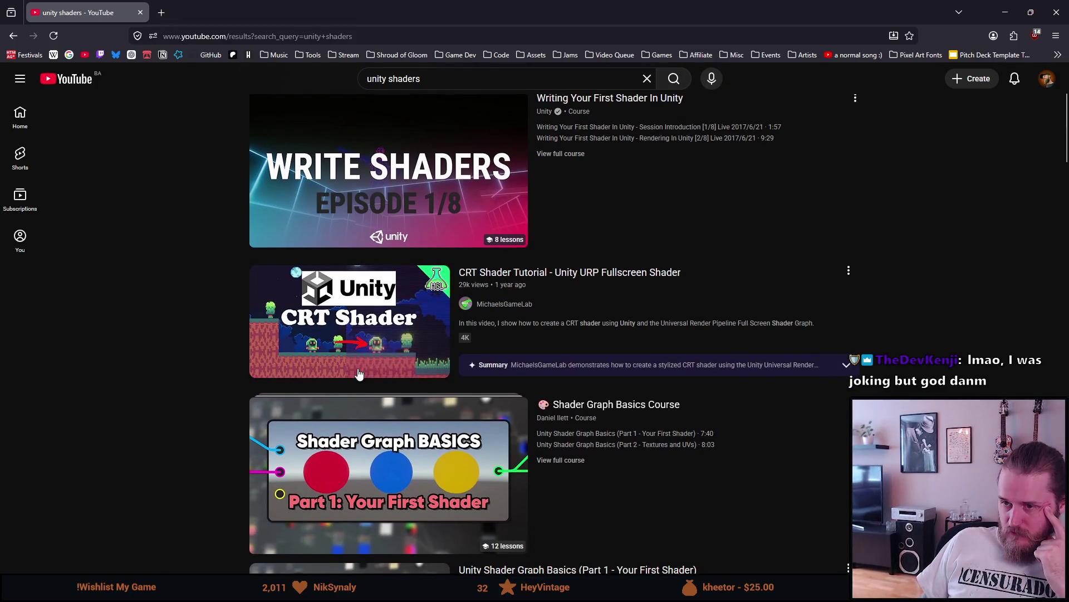
pyautogui.moveTo(371, 363)
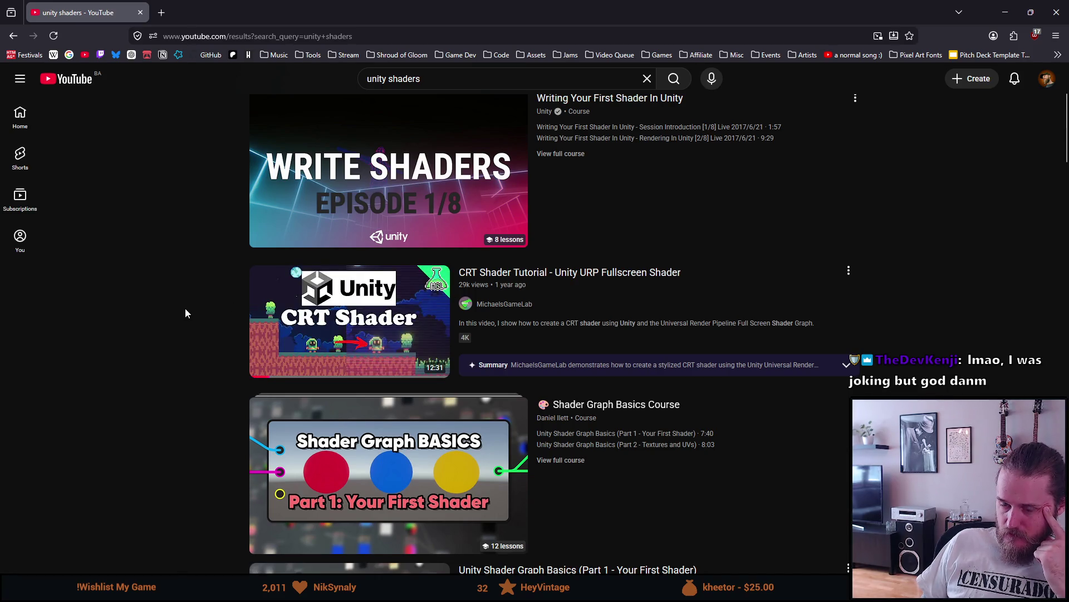
pyautogui.scroll(-3, 186, 313)
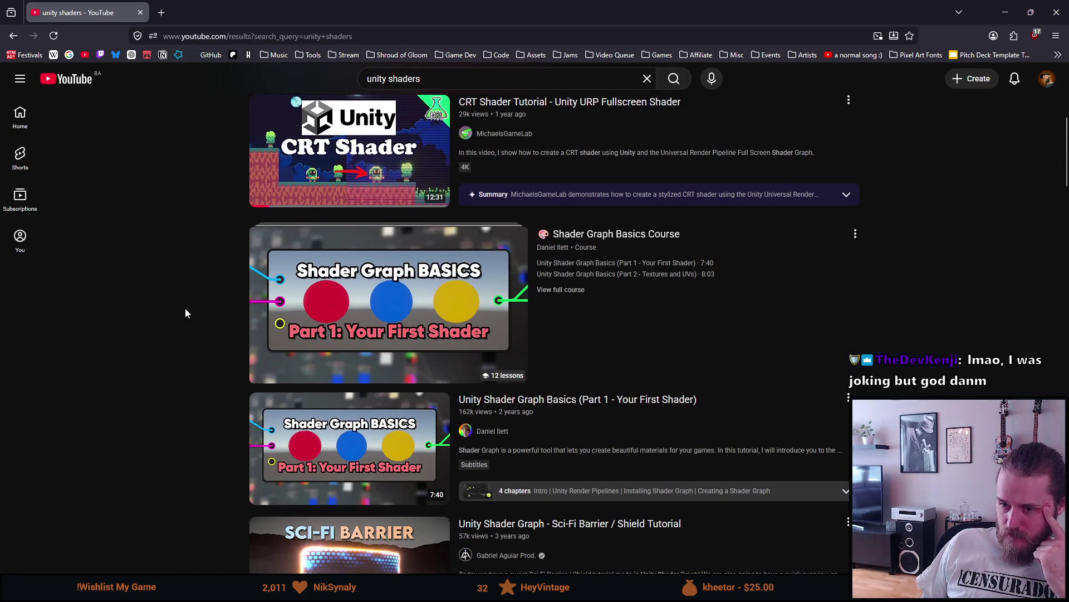
pyautogui.scroll(-8, 185, 308)
pyautogui.scroll(-9, 185, 308)
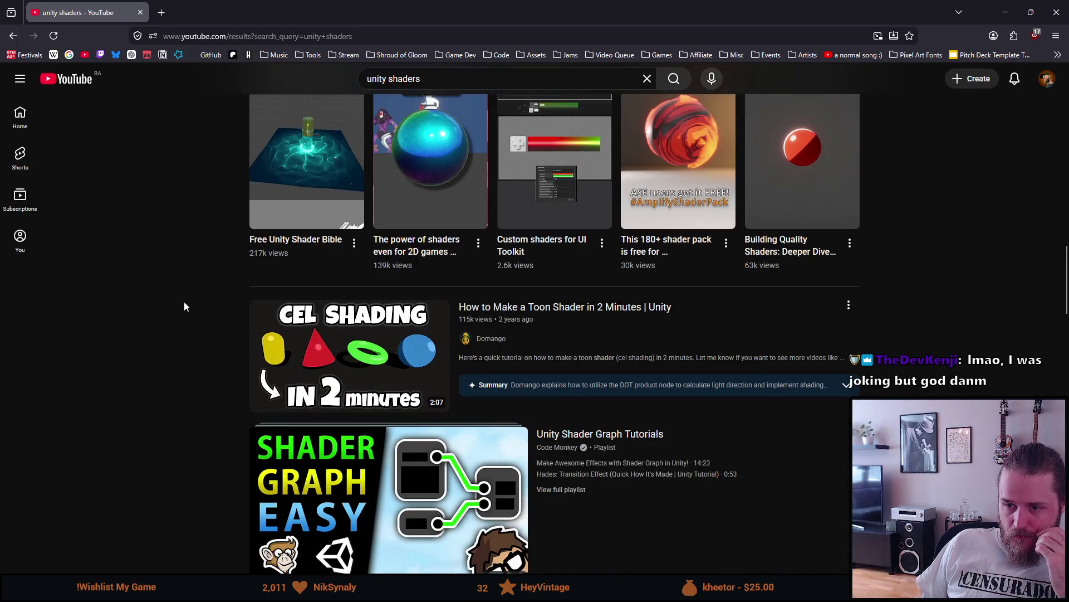
pyautogui.scroll(-4, 184, 301)
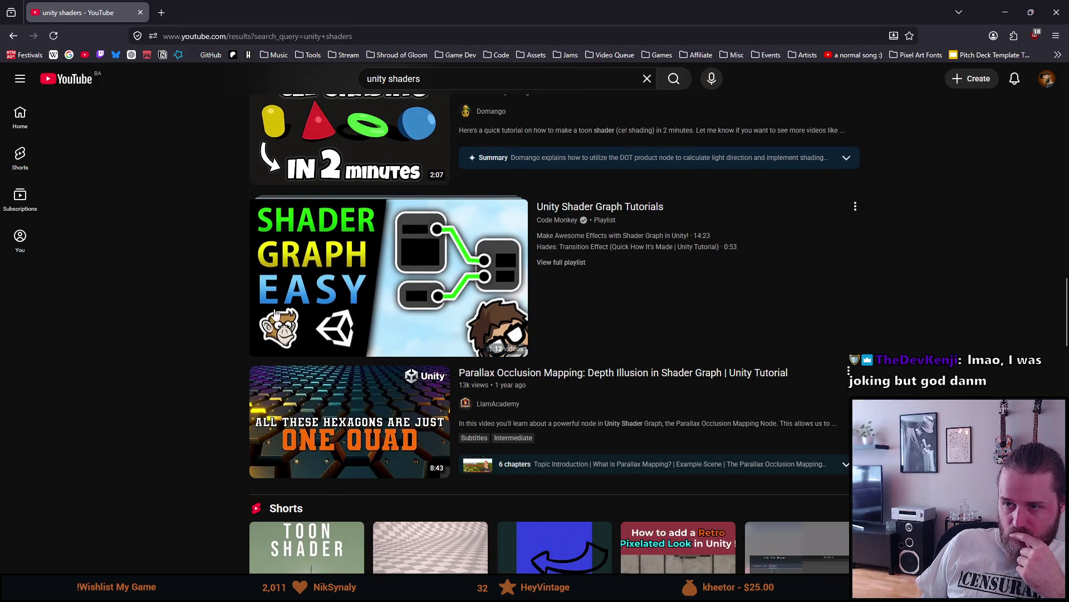
pyautogui.moveTo(284, 310)
pyautogui.click(562, 262)
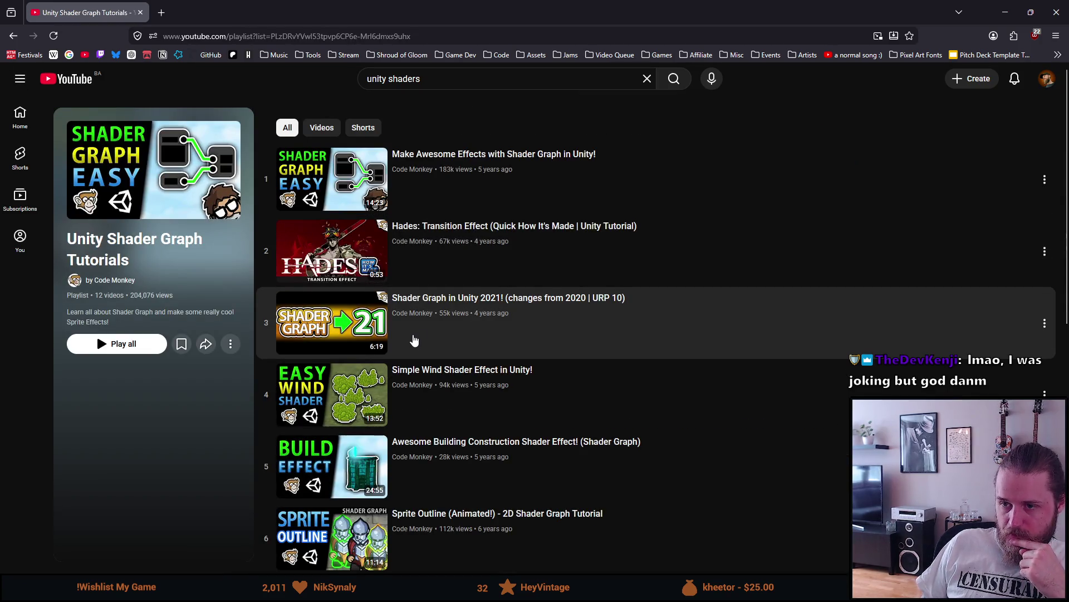
# Scroll through the playlist's twelve shader videos, then go back to the 'unity shaders' search results
pyautogui.scroll(-2, 413, 340)
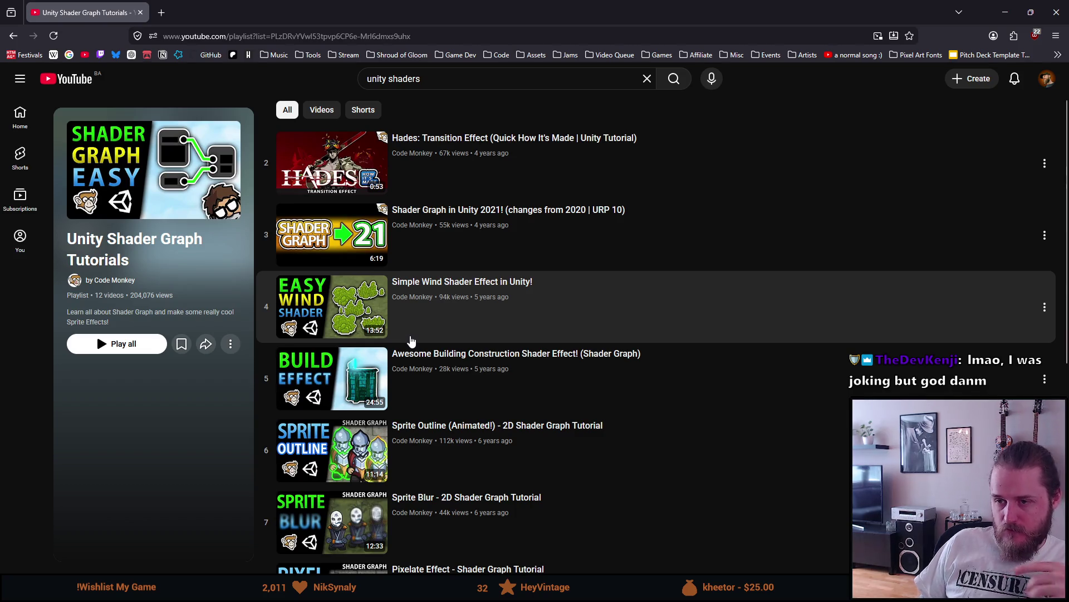
pyautogui.scroll(-2, 412, 342)
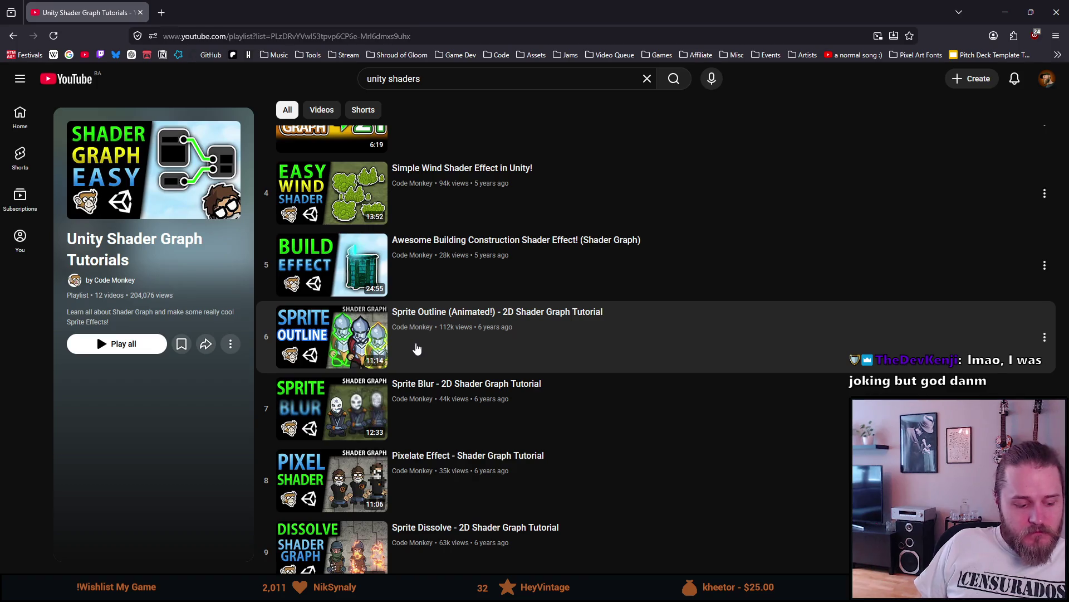
pyautogui.scroll(-1, 417, 348)
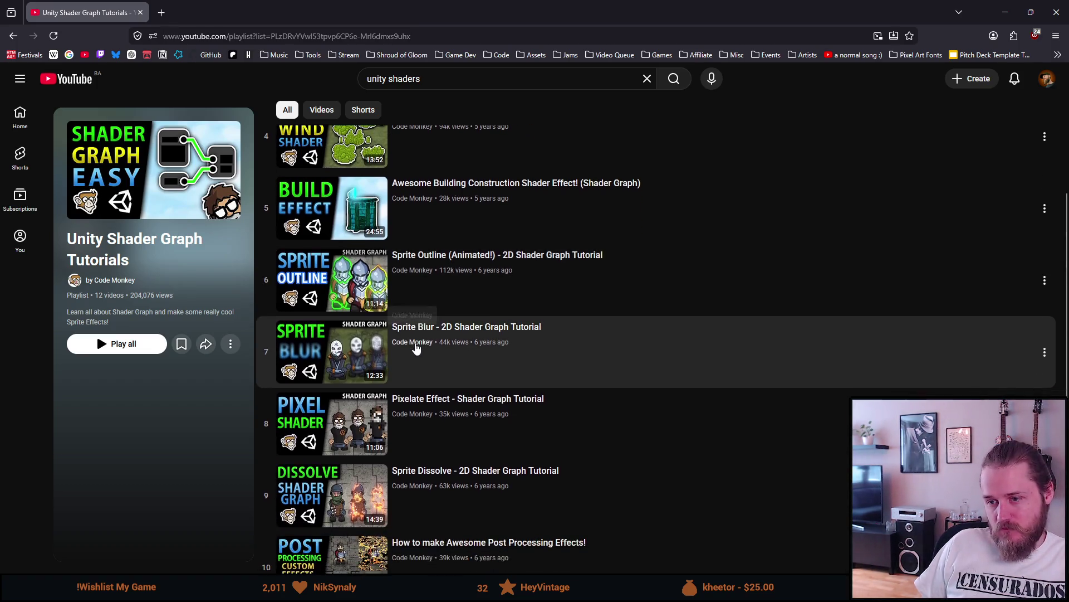
pyautogui.scroll(-2, 417, 348)
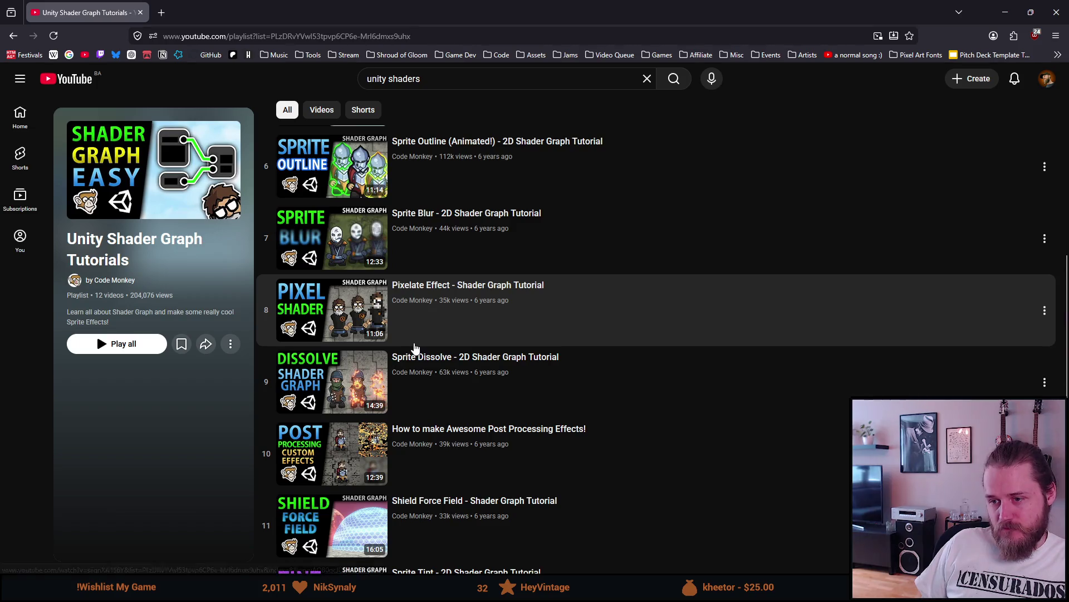
pyautogui.scroll(-2, 416, 349)
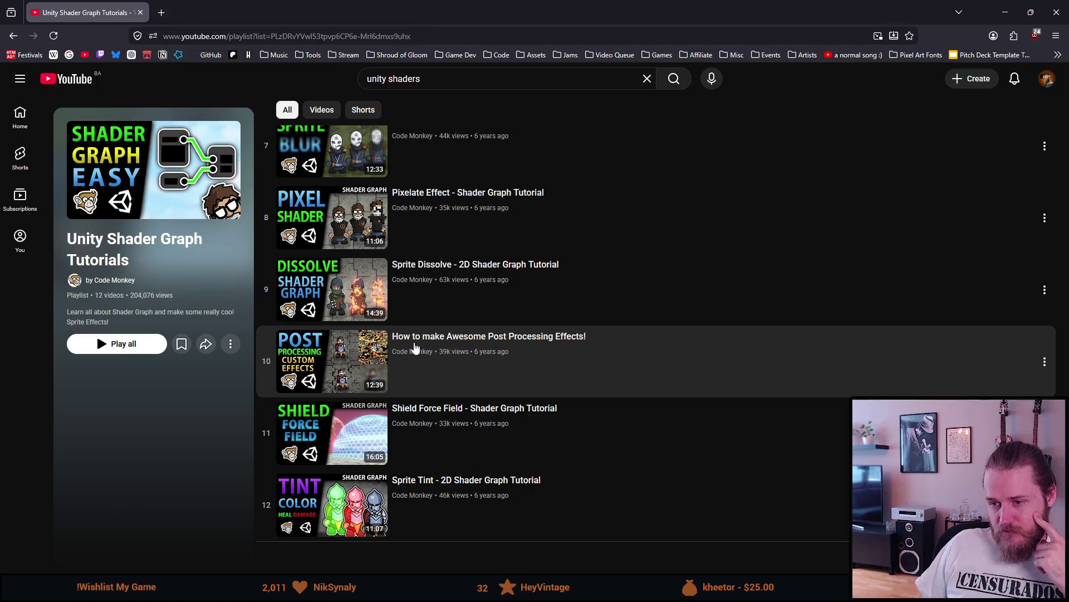
pyautogui.hotkey('alt', 'Left')
# Open the 'CRT Shader Tutorial - Unity URP Fullscreen Shader' video from the search results
pyautogui.scroll(-10, 206, 336)
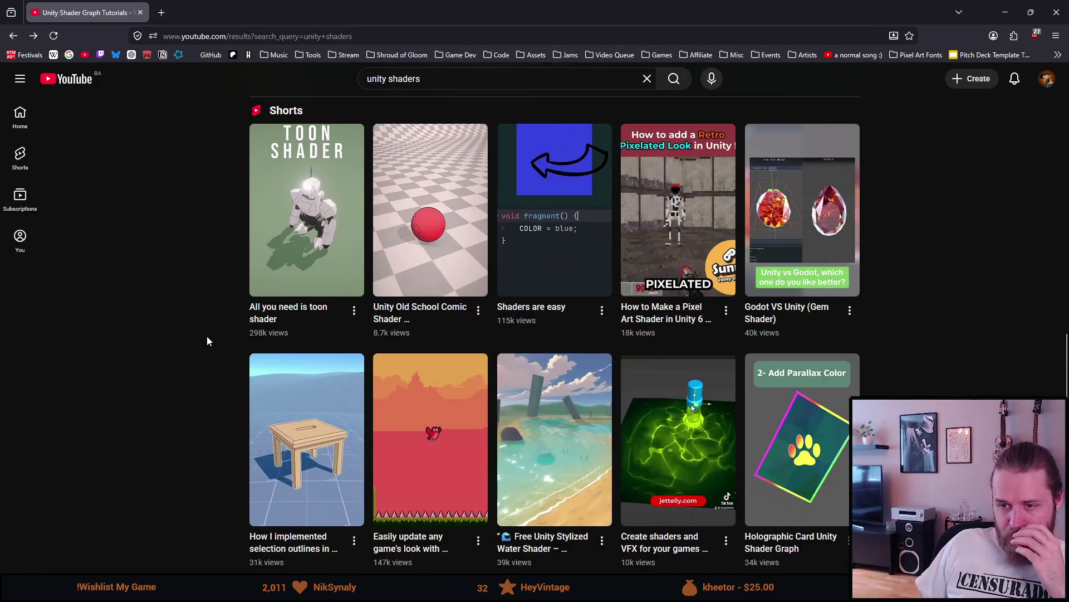
pyautogui.scroll(10, 206, 341)
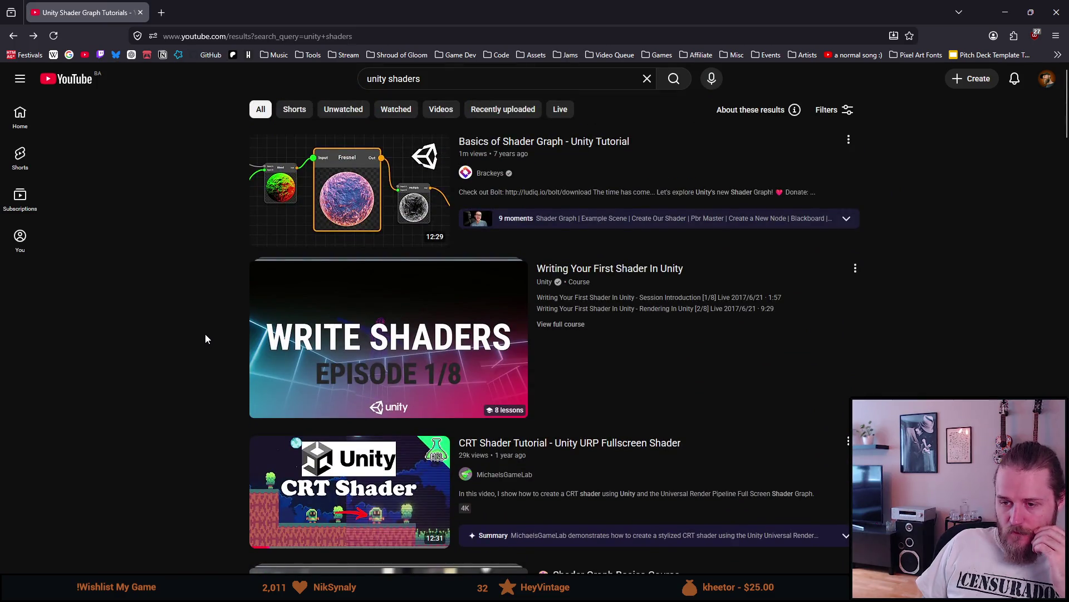
pyautogui.scroll(-2, 205, 336)
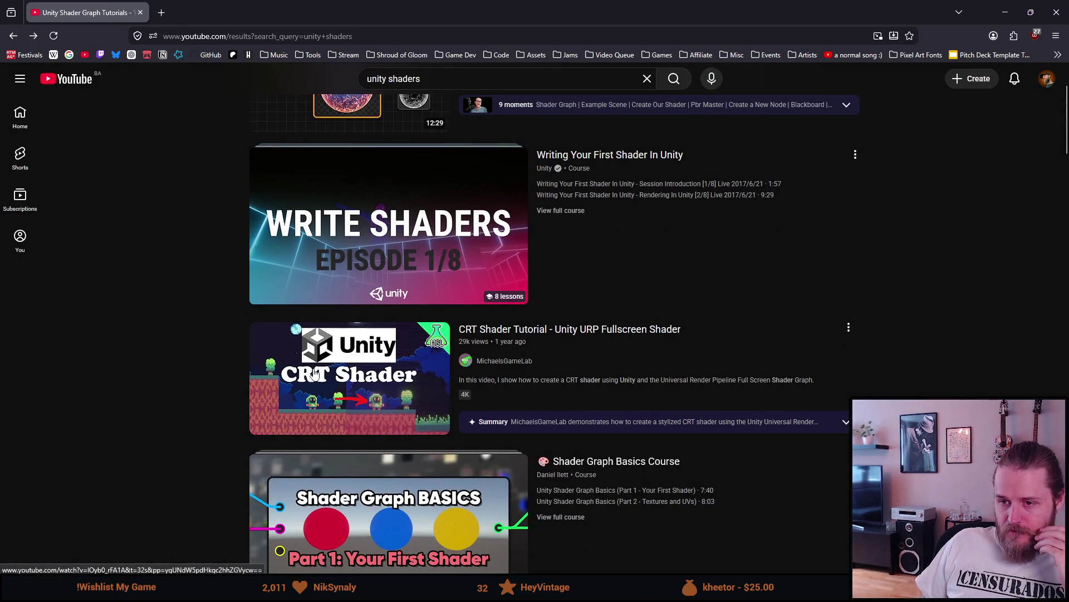
pyautogui.click(315, 373)
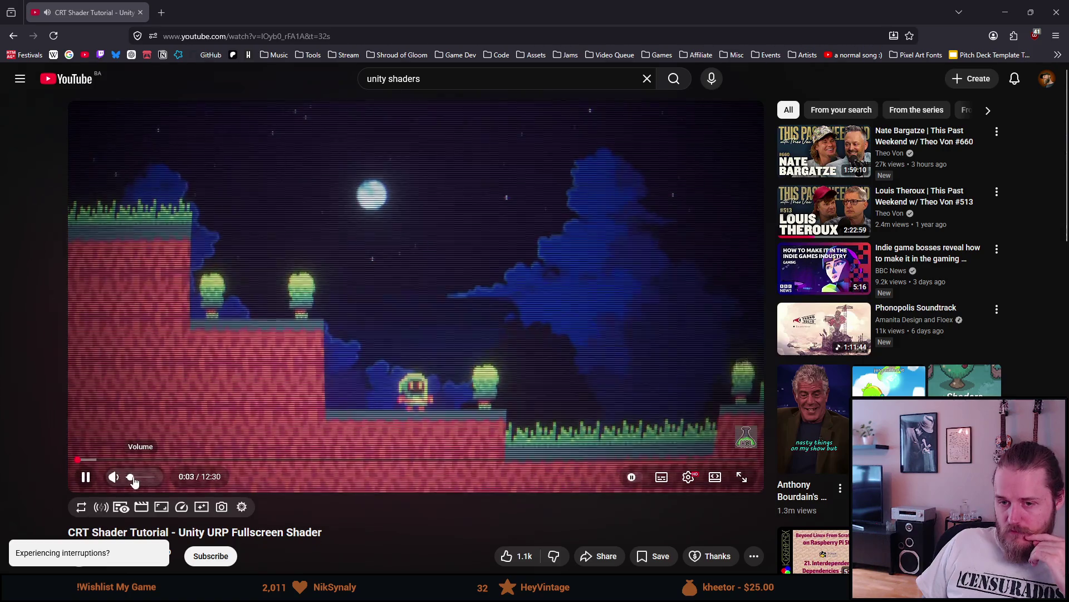
# Adjust the volume and watch the video's opening with pauses, then return to Unity
pyautogui.click(134, 478)
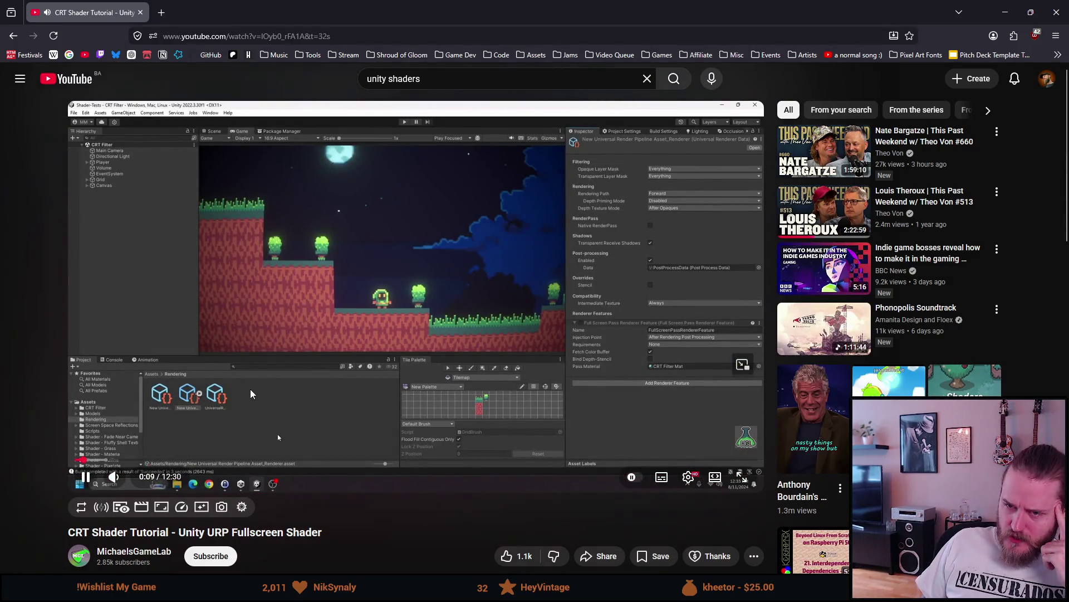
pyautogui.click(505, 356)
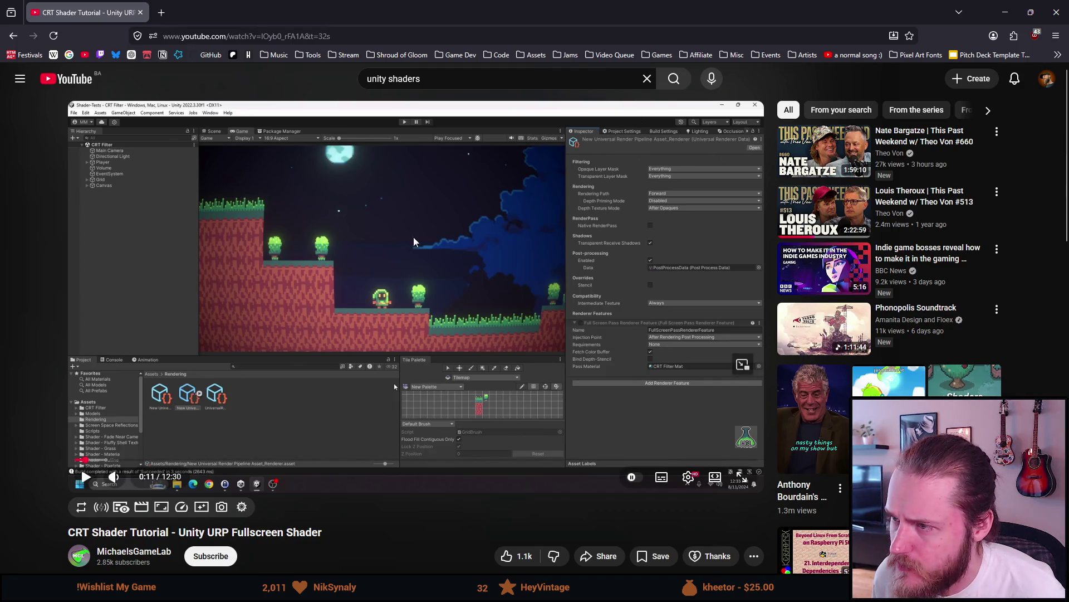
pyautogui.click(383, 232)
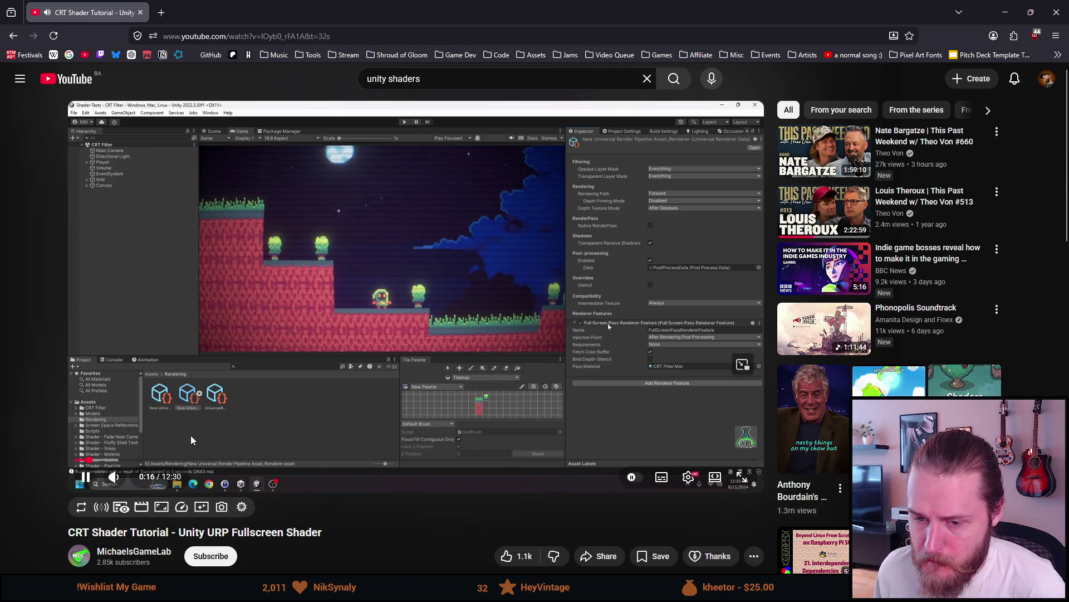
pyautogui.moveTo(117, 478)
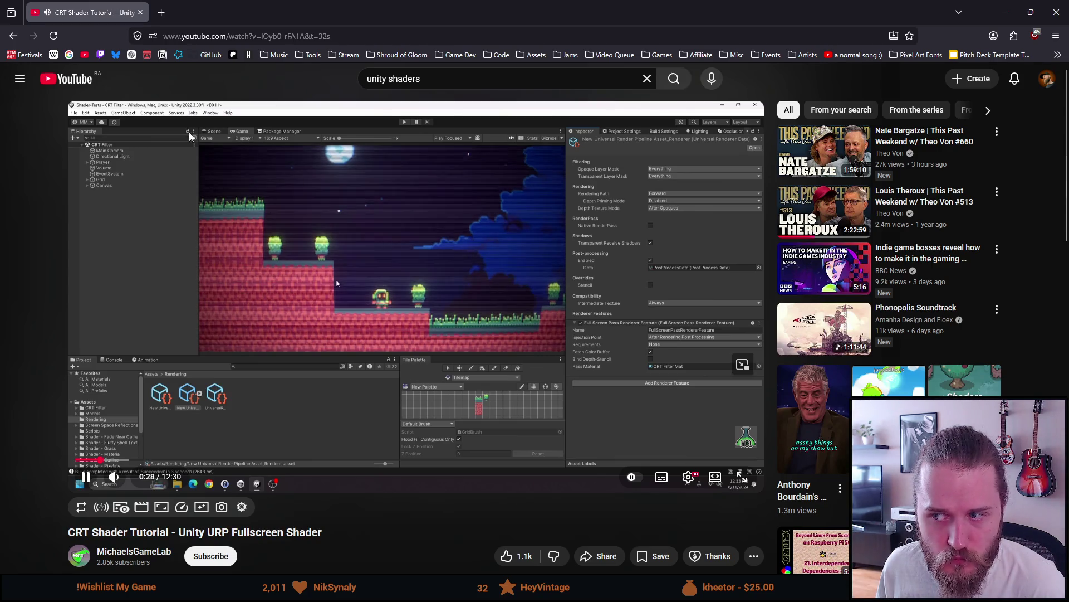
pyautogui.click(216, 296)
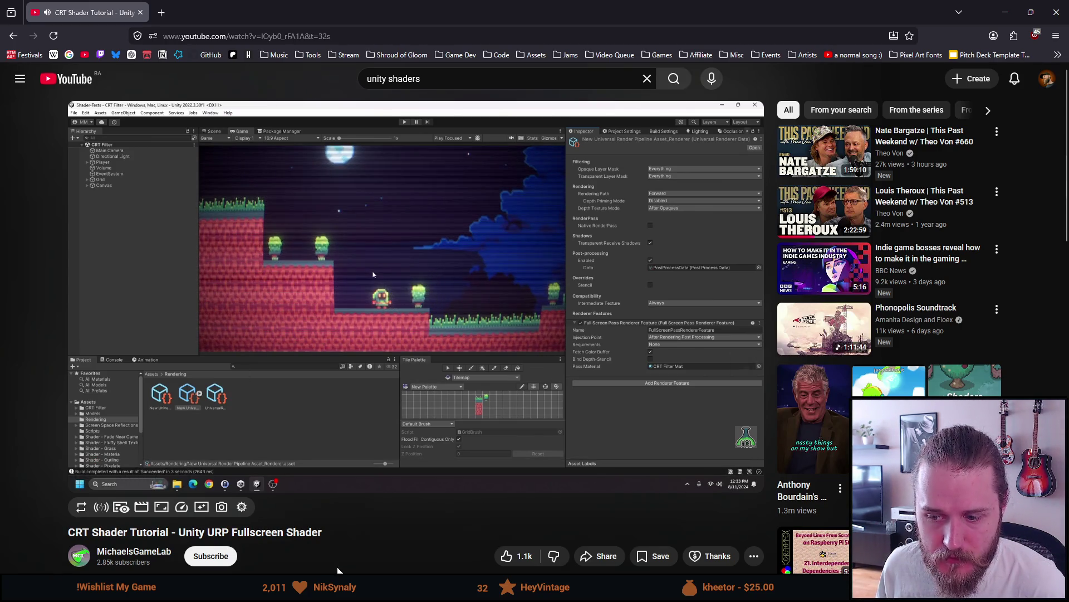
pyautogui.click(267, 524)
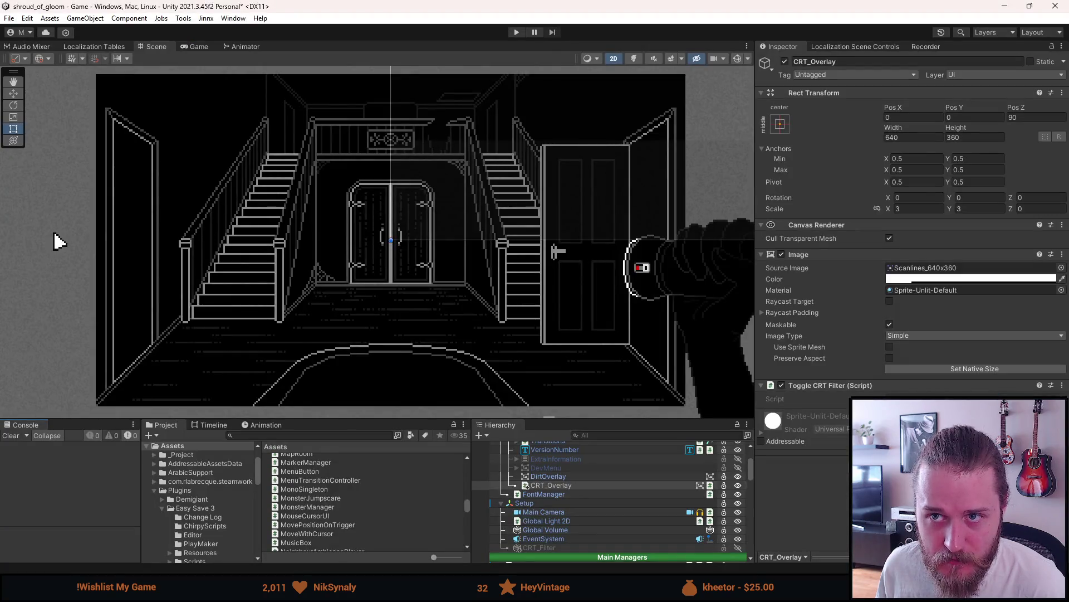
# Enlarge the bottom panels and create a folder named '[6] Shaders' inside _Project
pyautogui.moveTo(336, 419); pyautogui.dragTo(334, 328)
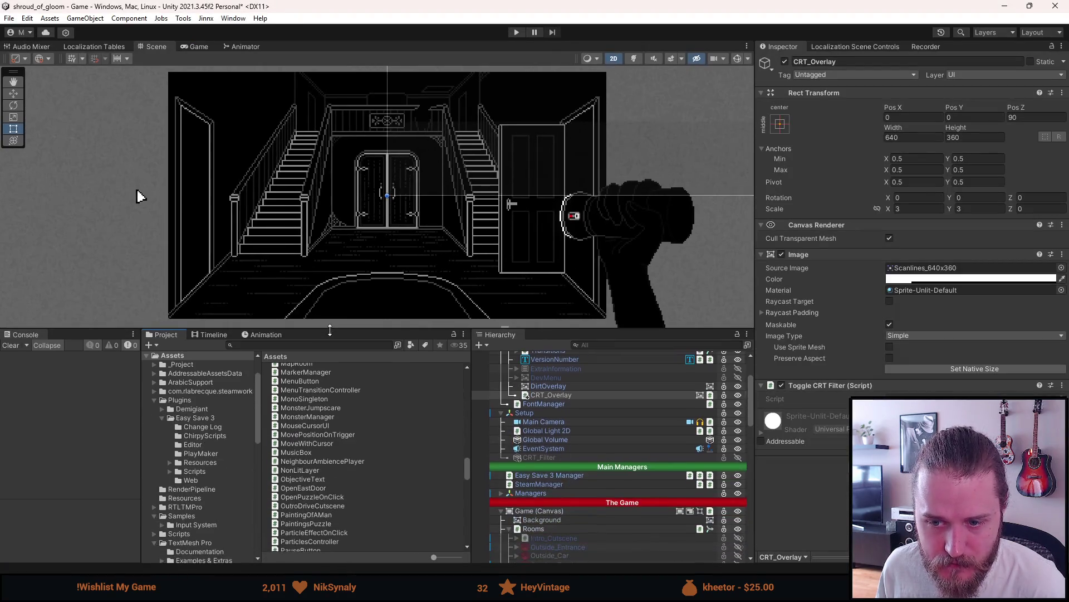
pyautogui.click(194, 369)
pyautogui.rightClick(302, 471)
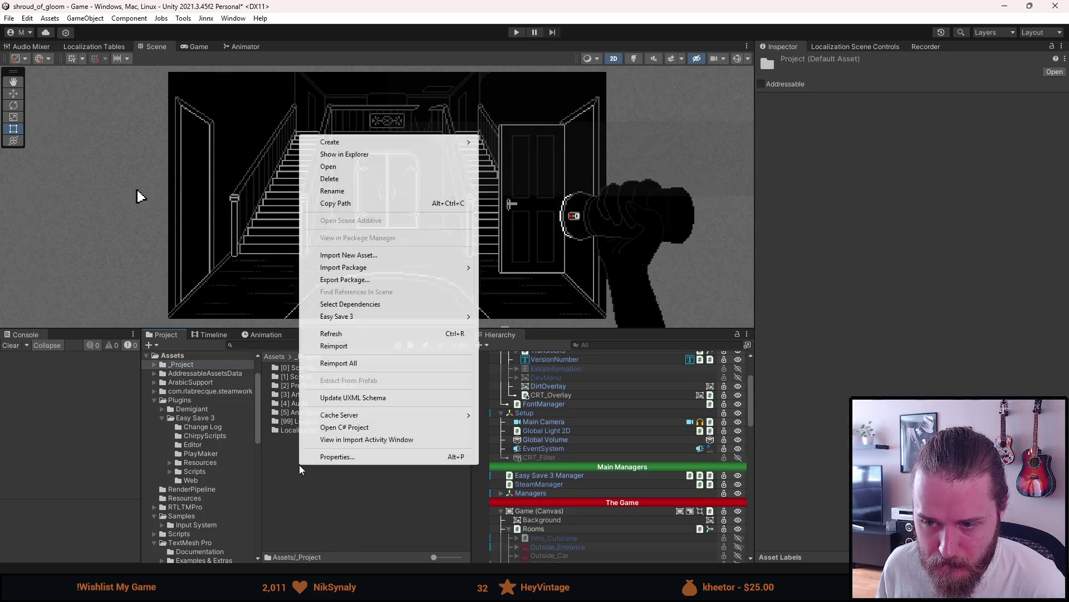
pyautogui.moveTo(362, 143)
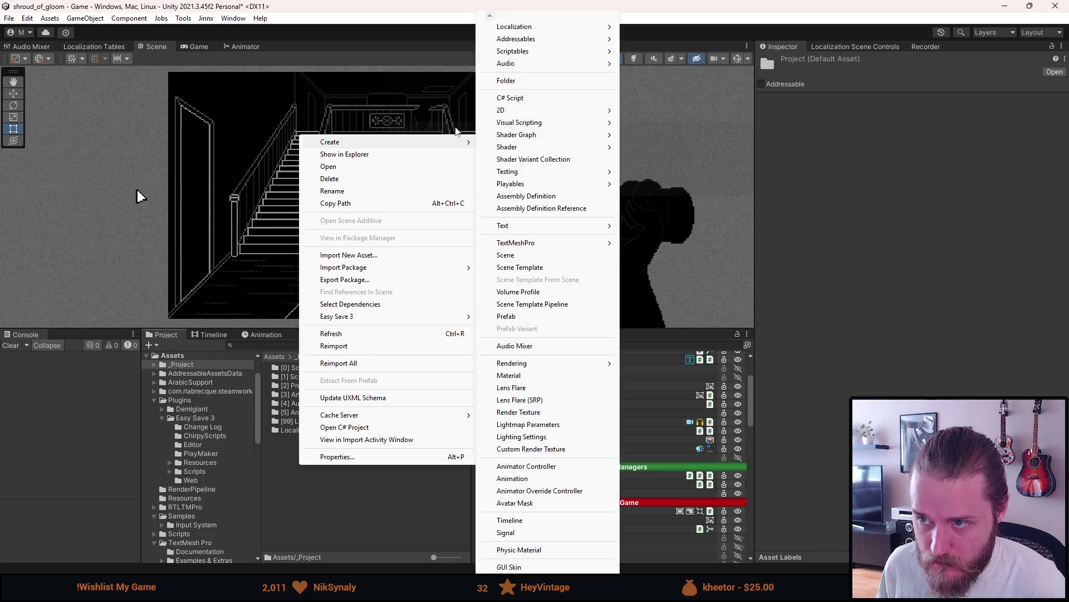
pyautogui.click(511, 80)
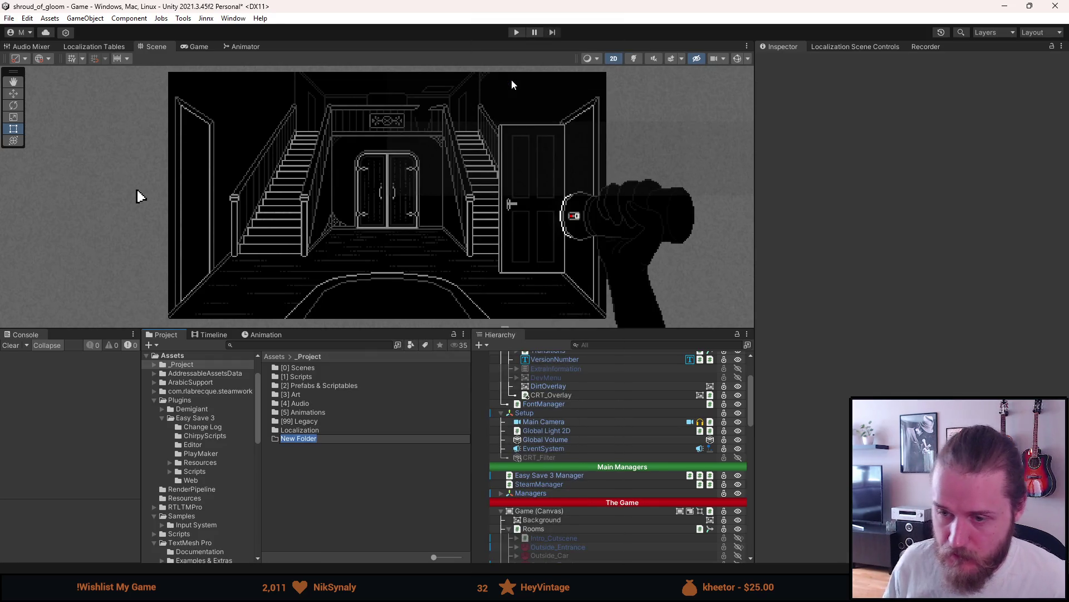
pyautogui.press('BackSpace')
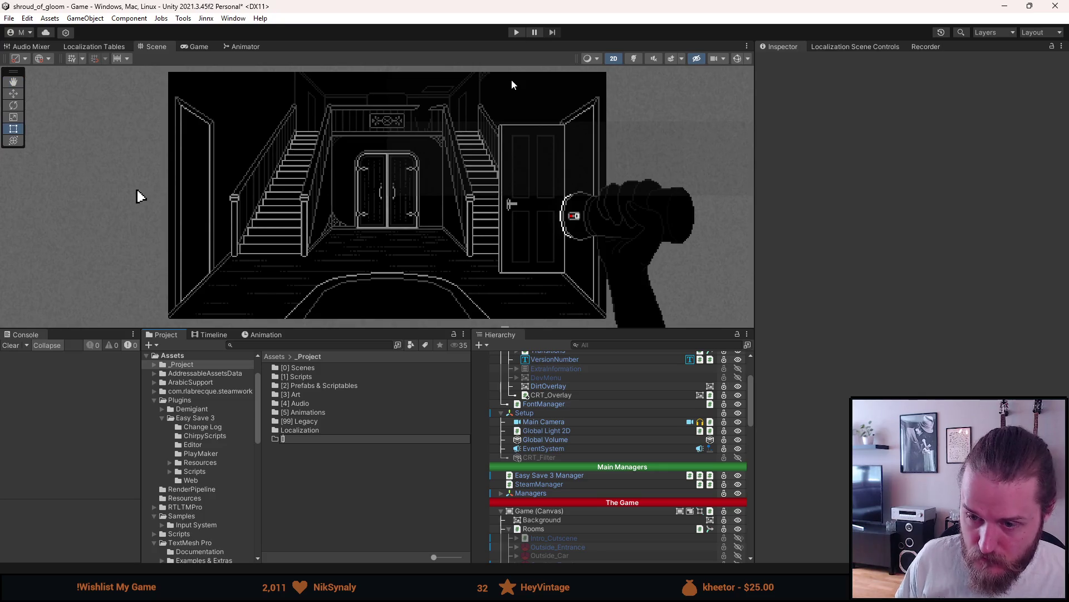
pyautogui.write('[6] Shader')
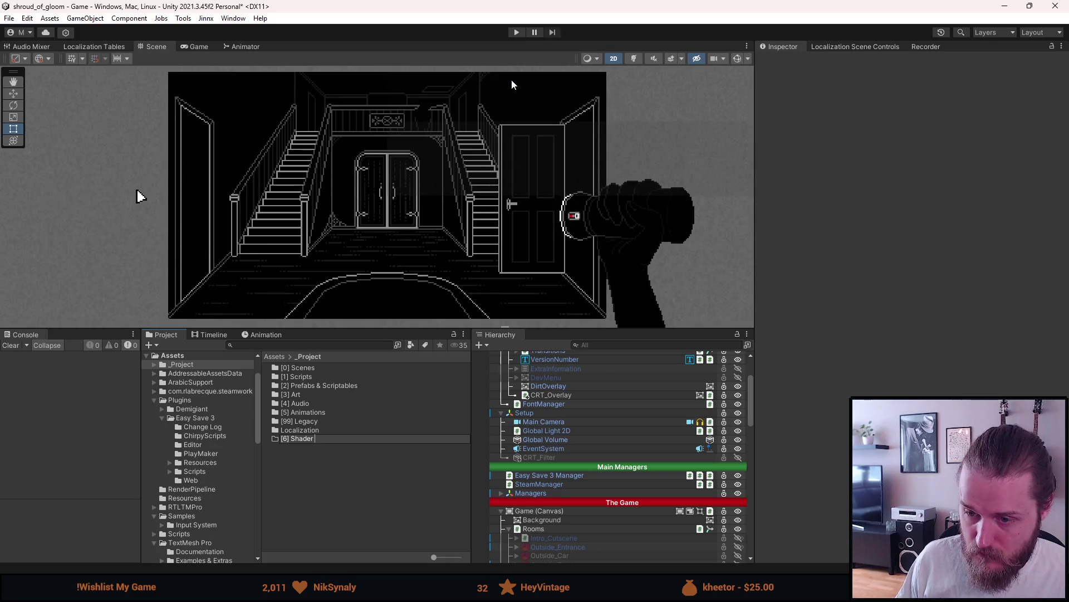
pyautogui.press('Return')
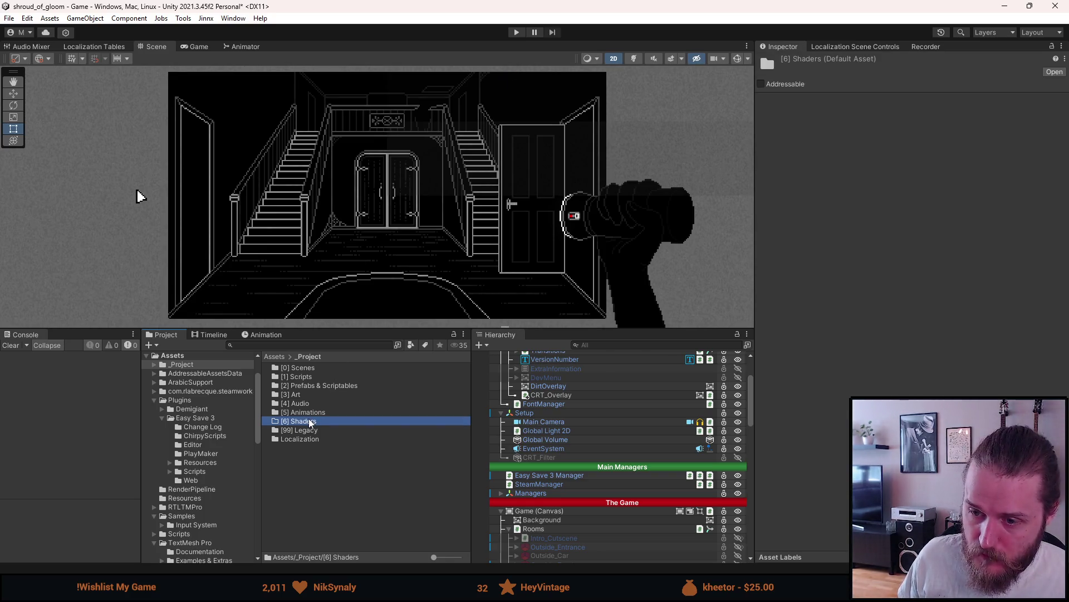
# Open the [6] Shaders folder and look through its asset creation options
pyautogui.doubleClick(311, 423)
pyautogui.rightClick(296, 421)
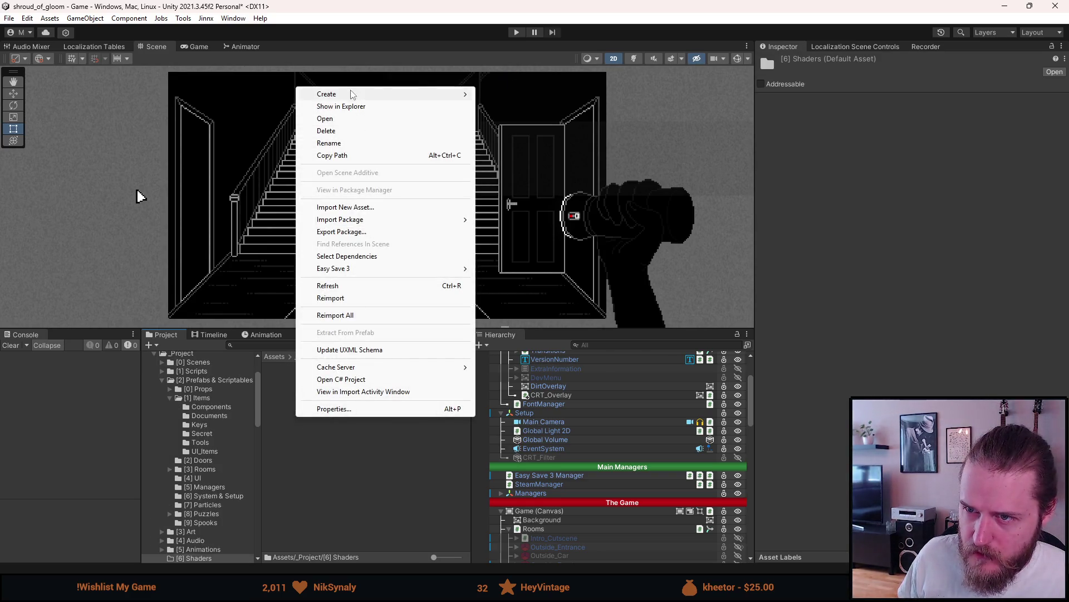
pyautogui.moveTo(356, 94)
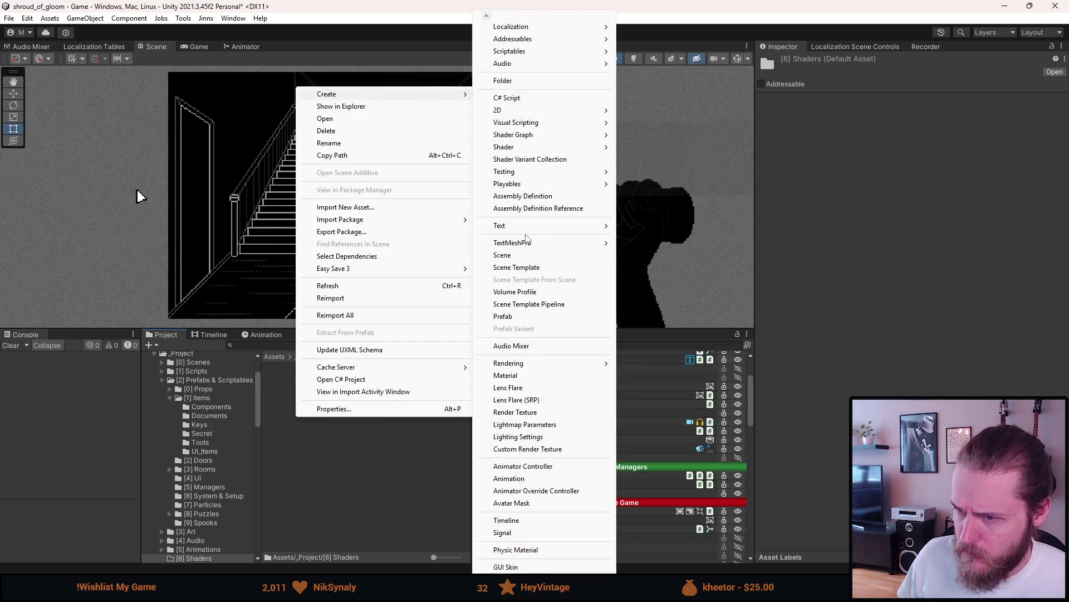
pyautogui.moveTo(537, 365)
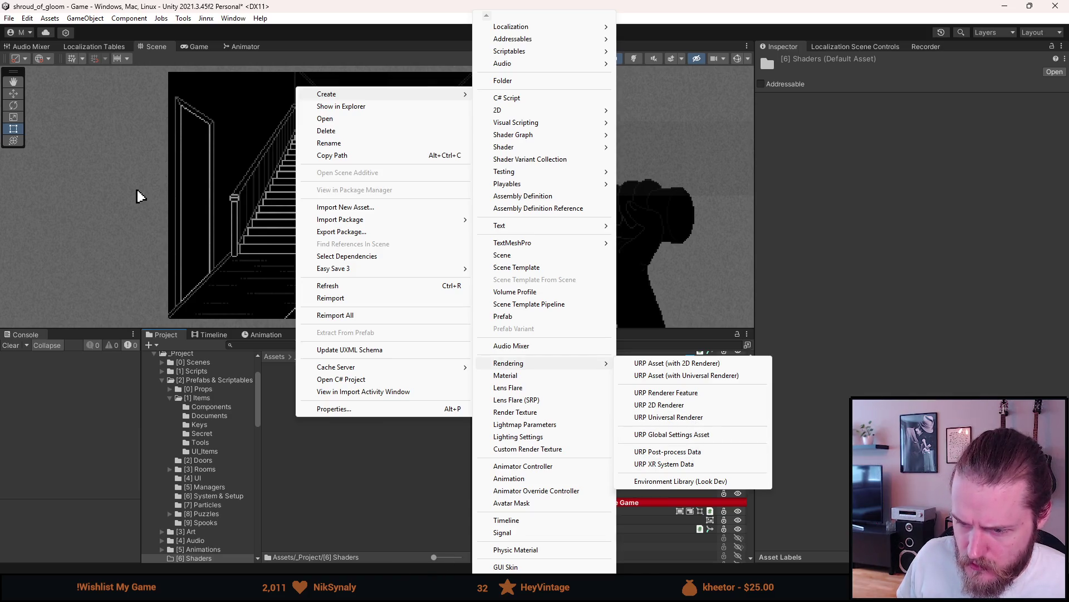
# Return to the CRT Shader Tutorial video in Firefox and start it playing
pyautogui.moveTo(388, 591)
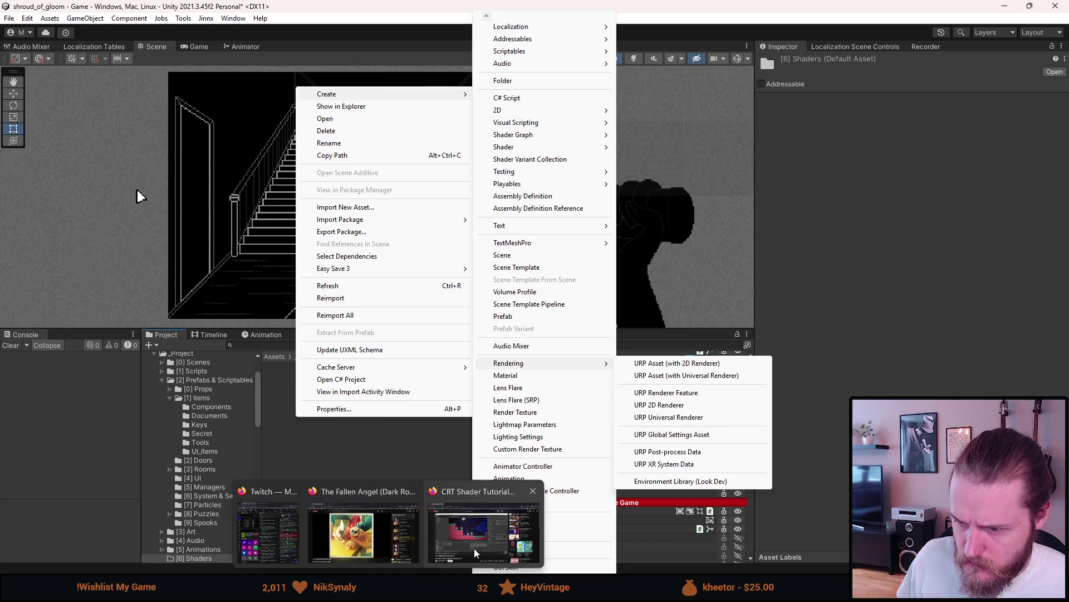
pyautogui.click(476, 552)
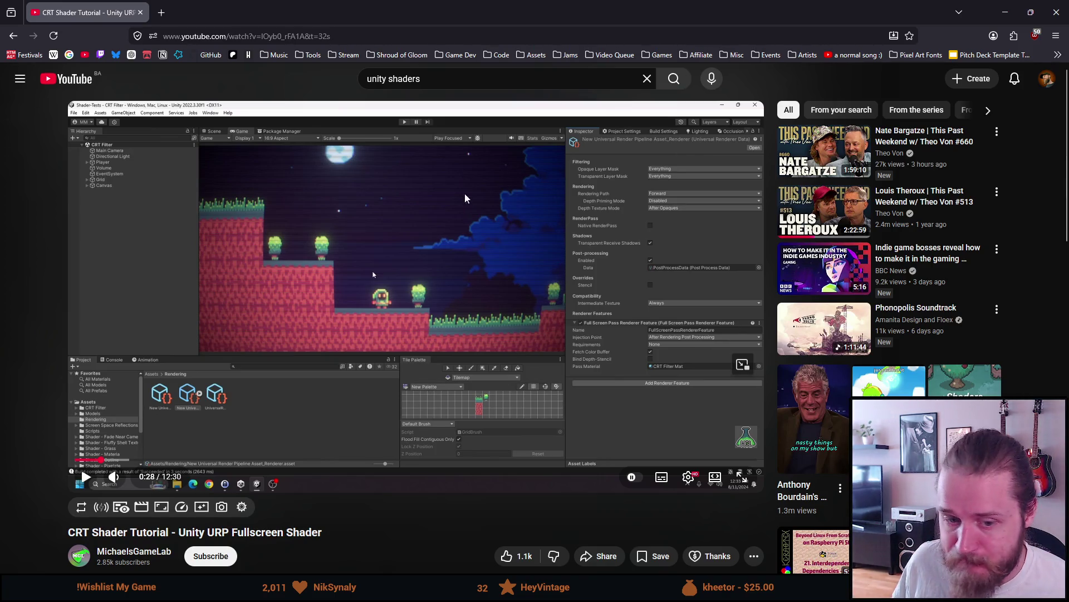
pyautogui.click(406, 233)
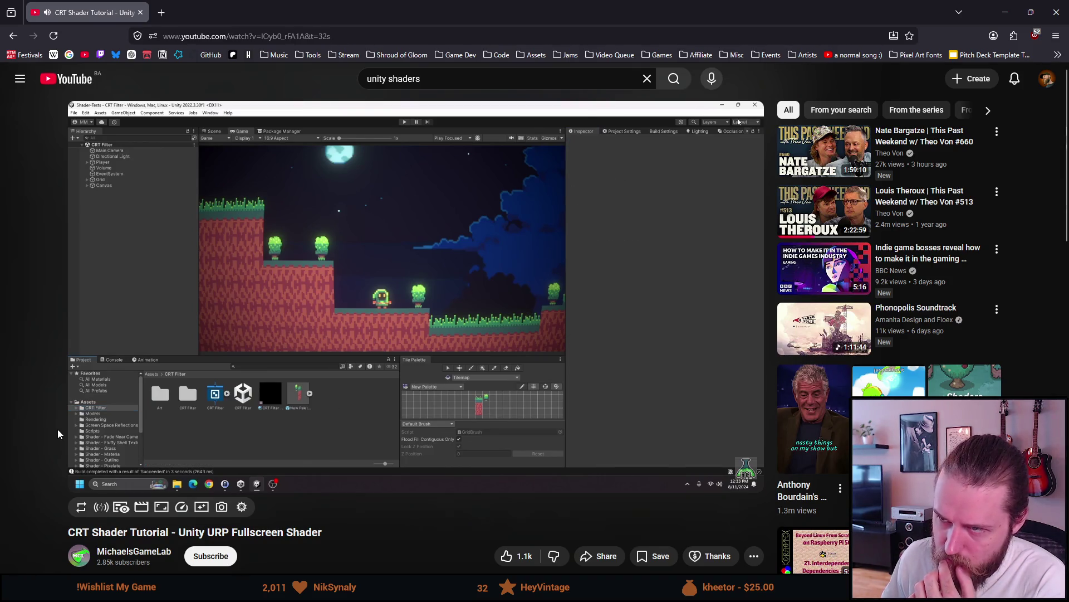
# Raise the video volume and skip ahead in steps to about 2:17
pyautogui.moveTo(114, 477)
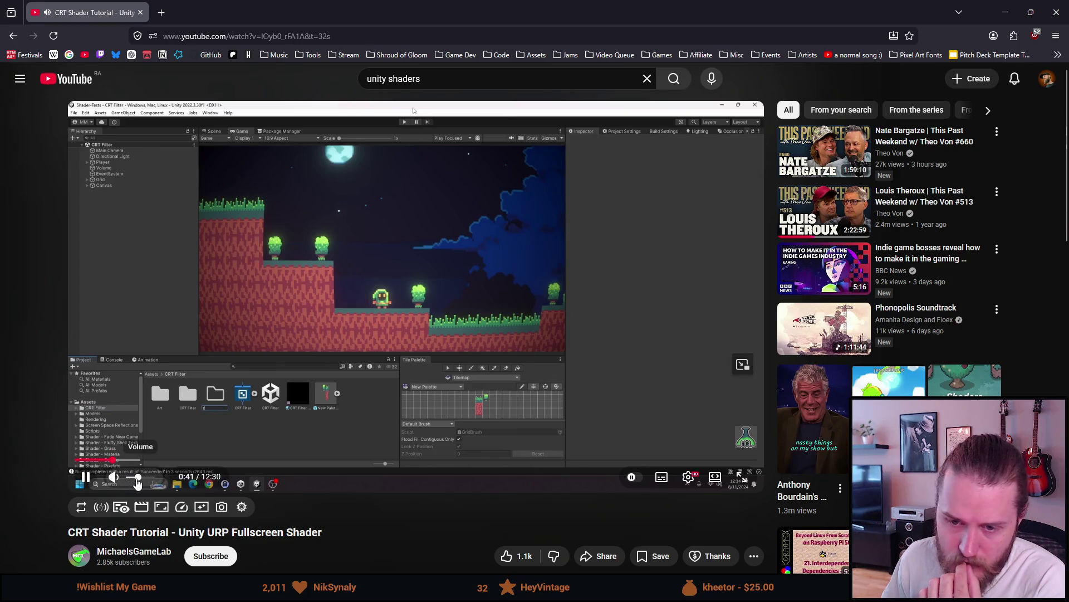
pyautogui.moveTo(138, 478); pyautogui.dragTo(144, 478)
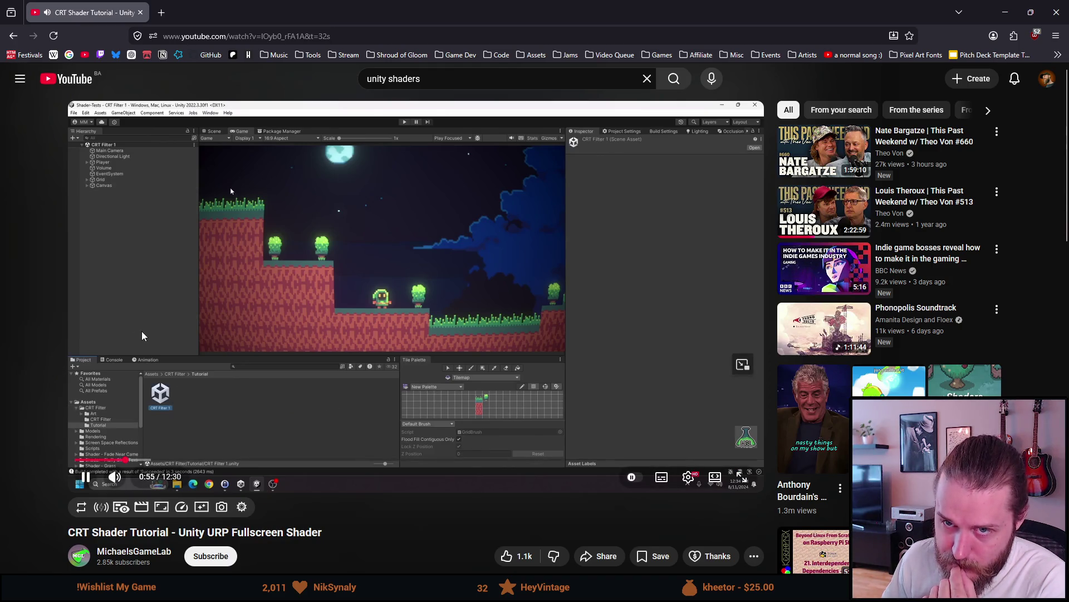
pyautogui.click(152, 462)
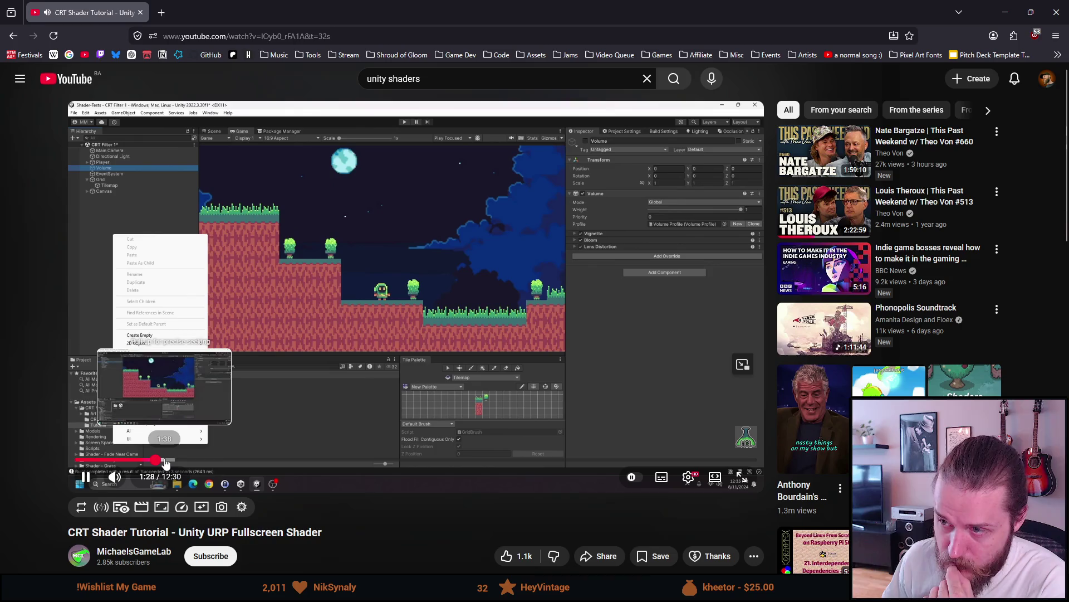
pyautogui.click(176, 462)
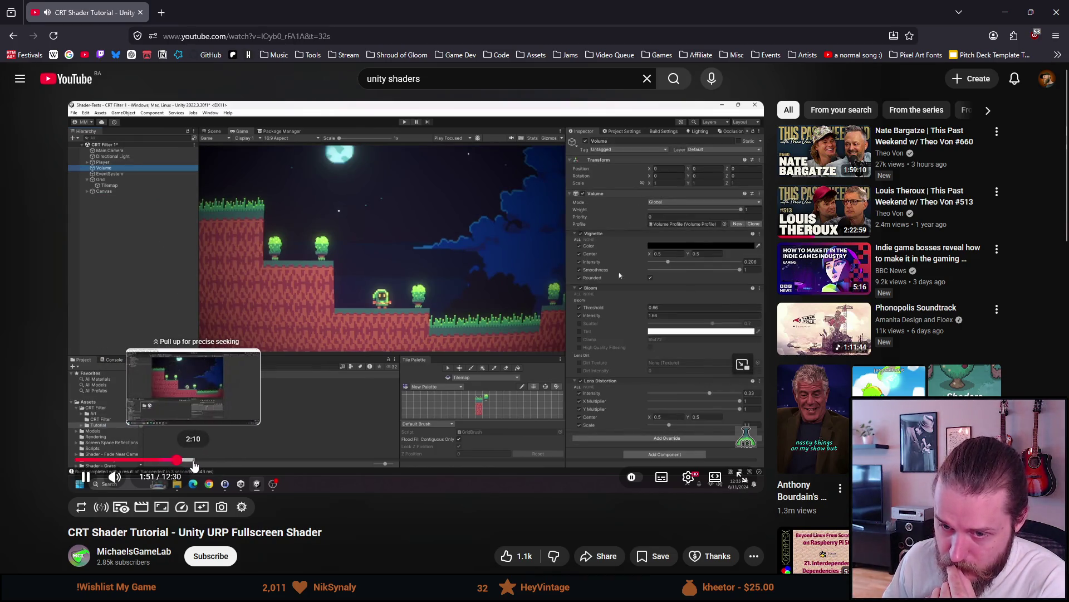
pyautogui.click(201, 462)
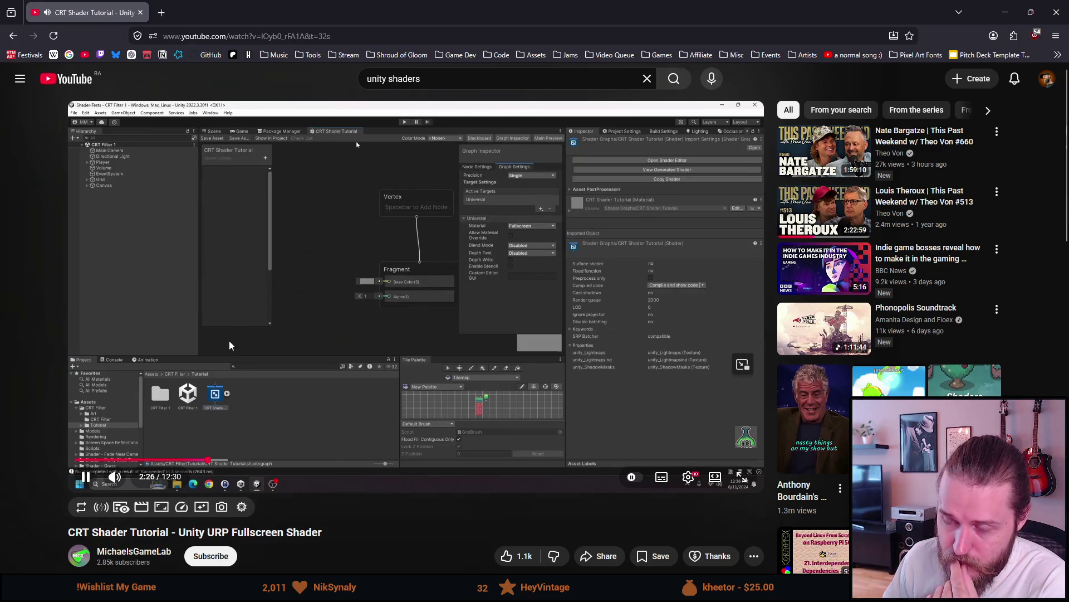
# Pause and resume the tutorial, then switch it to fullscreen
pyautogui.click(229, 340)
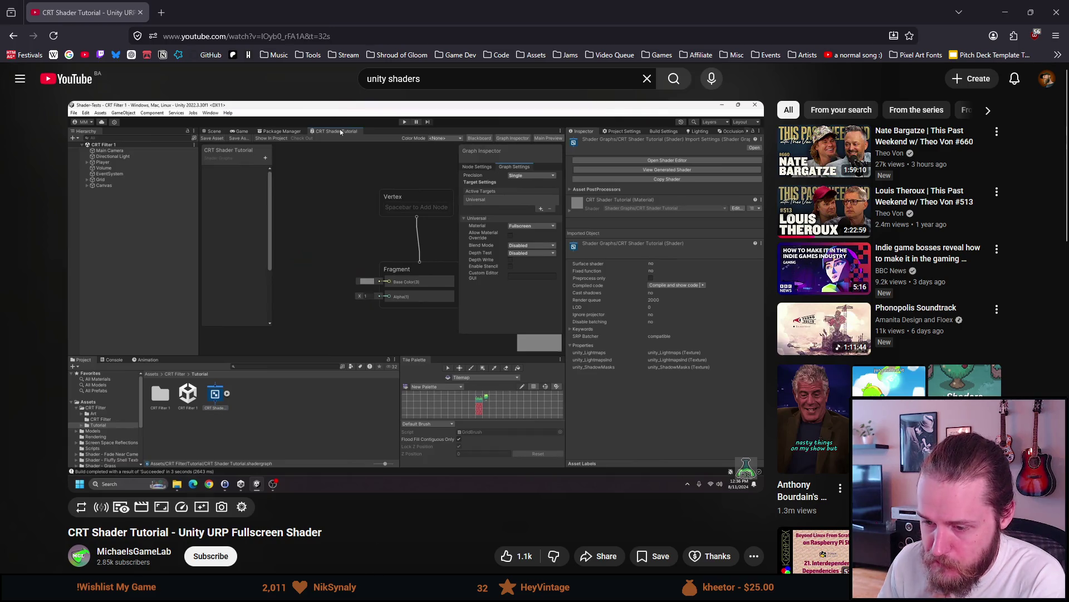
pyautogui.moveTo(388, 590)
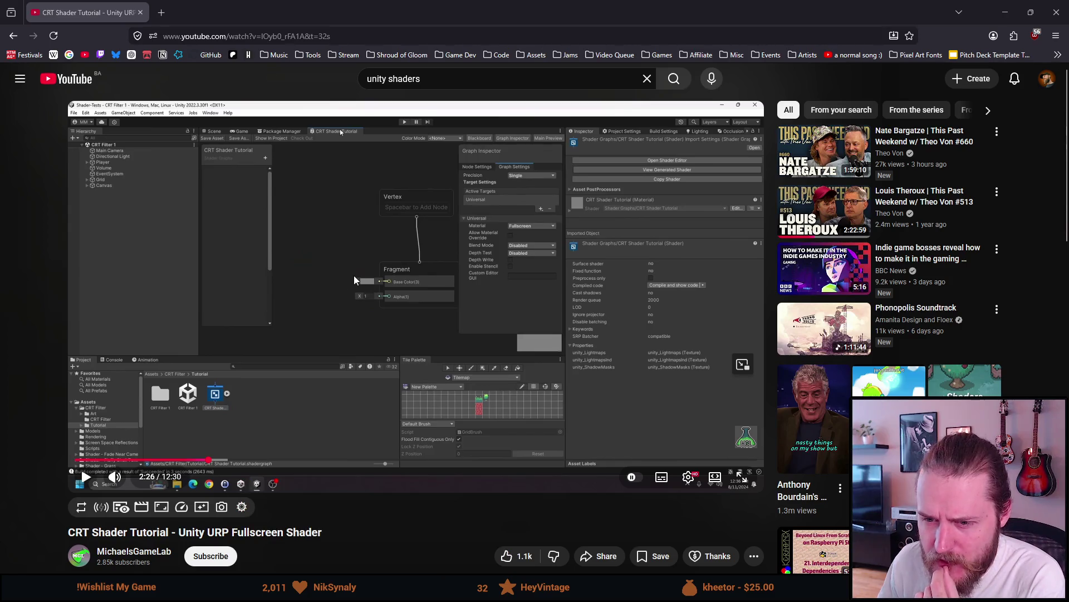
pyautogui.click(271, 267)
pyautogui.doubleClick(366, 232)
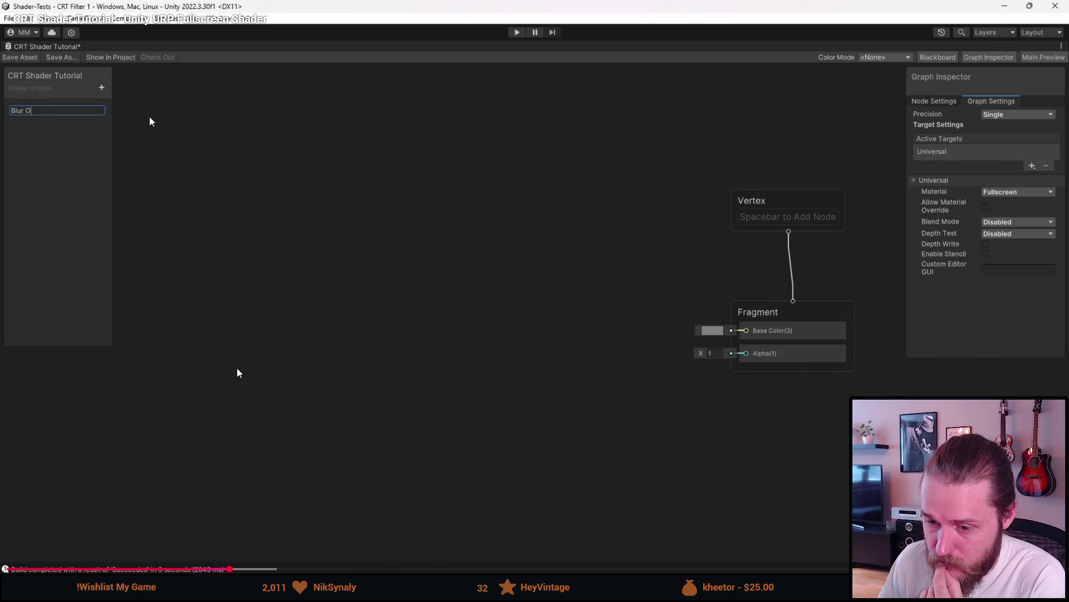
pyautogui.press('space')
pyautogui.press('space')
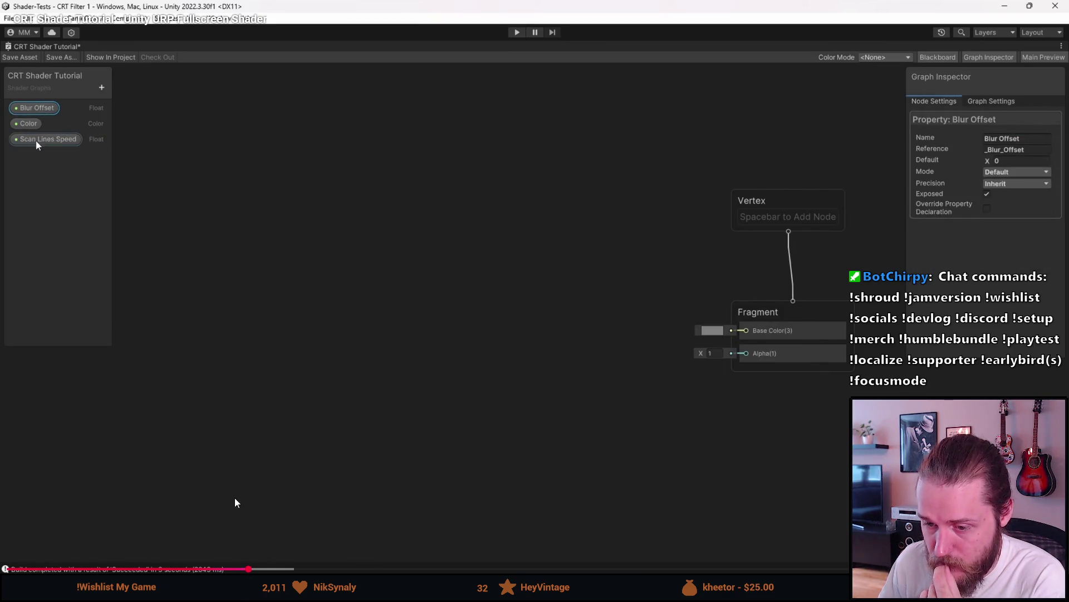
# Seek forward past the properties section to the URP Sample Buffer step at about 4:03
pyautogui.moveTo(255, 560); pyautogui.dragTo(277, 569)
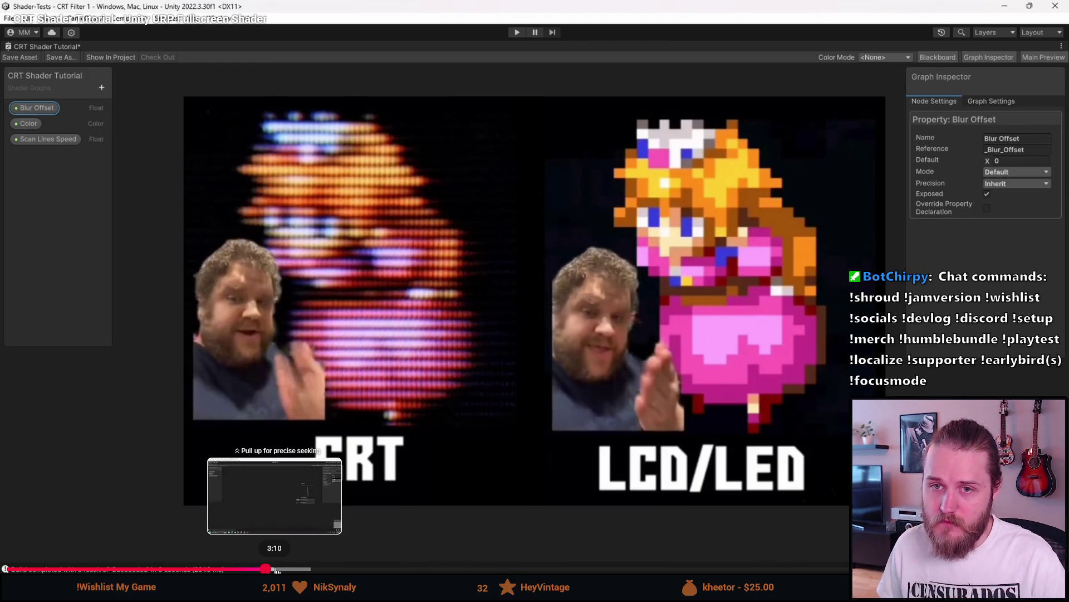
pyautogui.moveTo(277, 569); pyautogui.dragTo(282, 479)
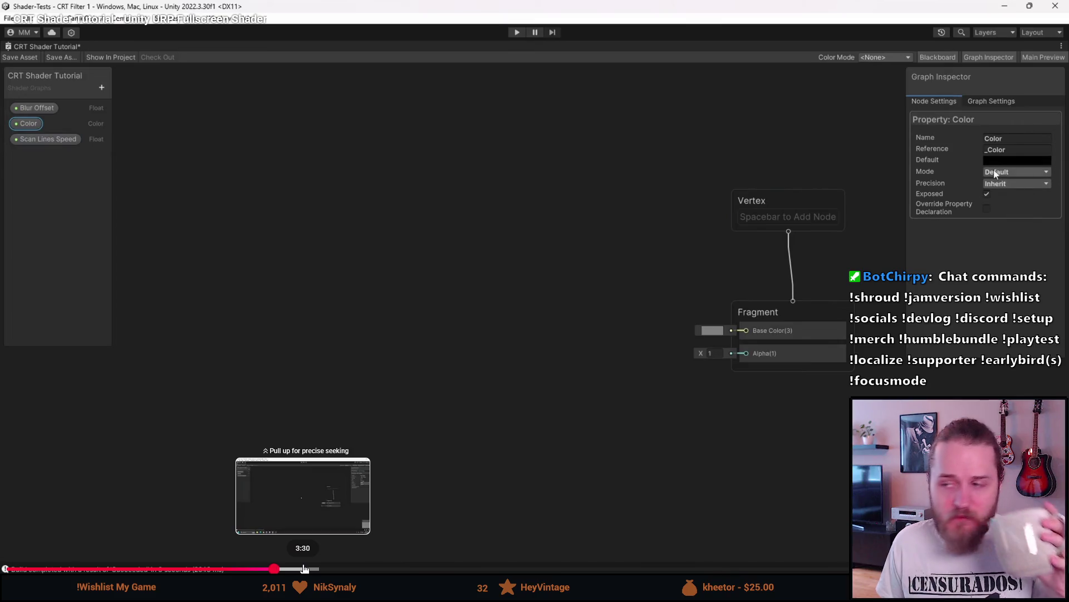
pyautogui.click(304, 568)
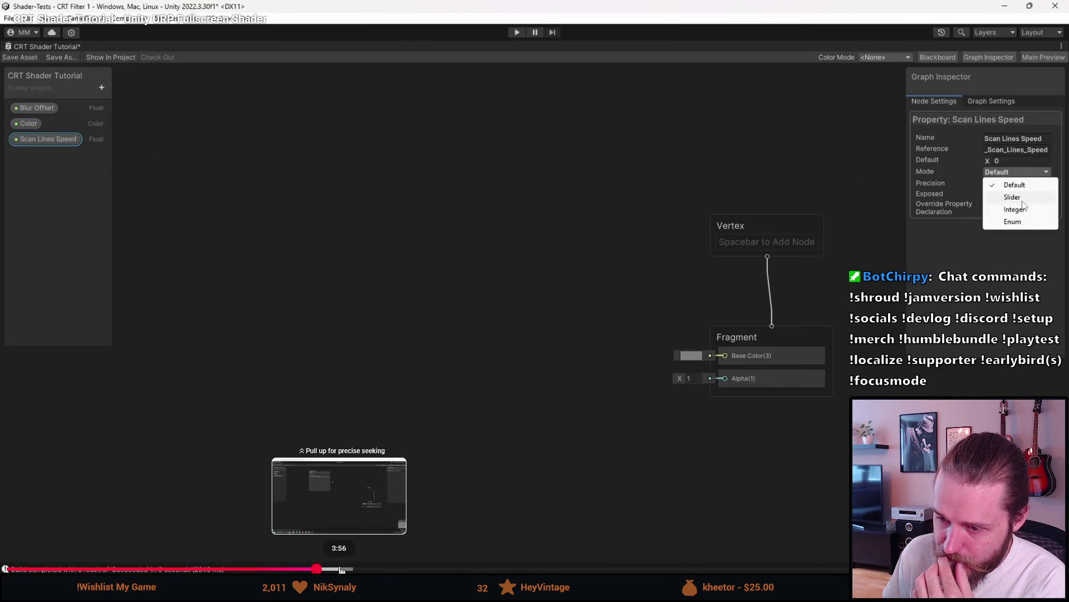
pyautogui.click(342, 569)
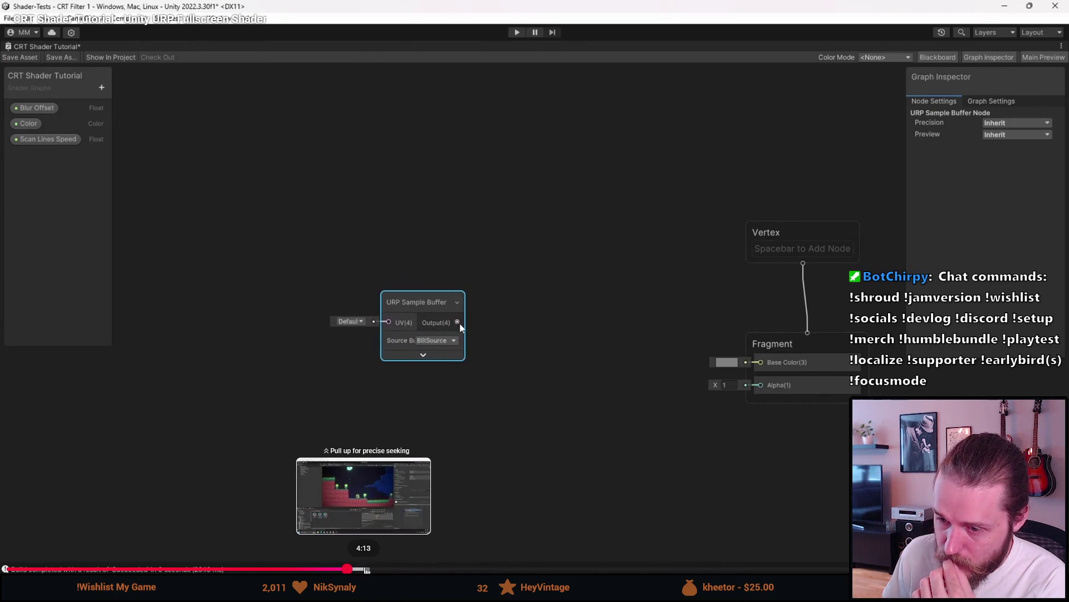
# Skip forward in several jumps to about 5:29, where Blur Offset feeds Tiling And Offset
pyautogui.click(367, 568)
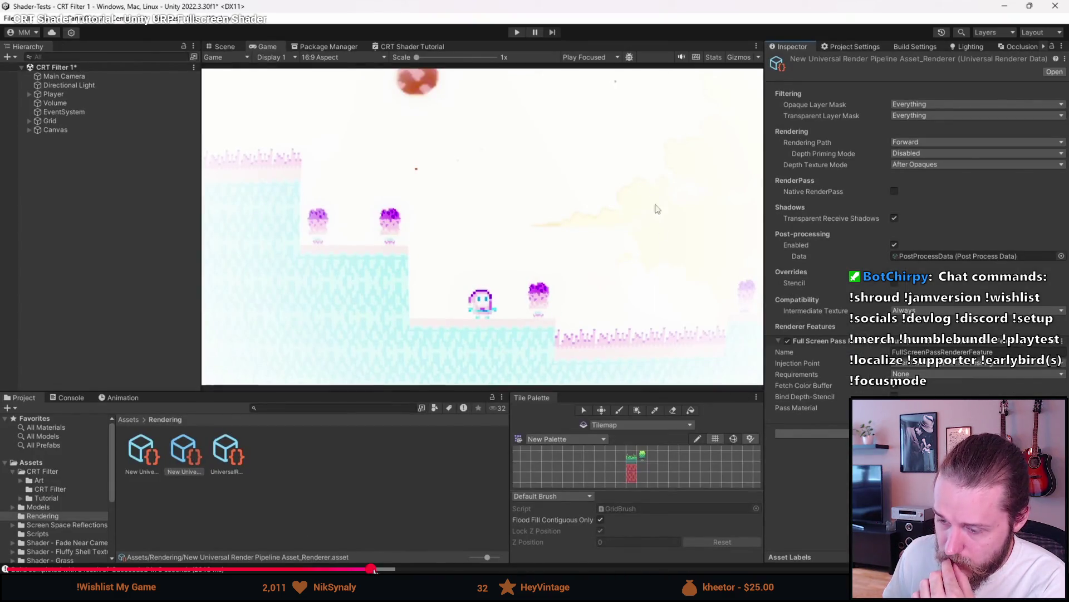
pyautogui.click(405, 569)
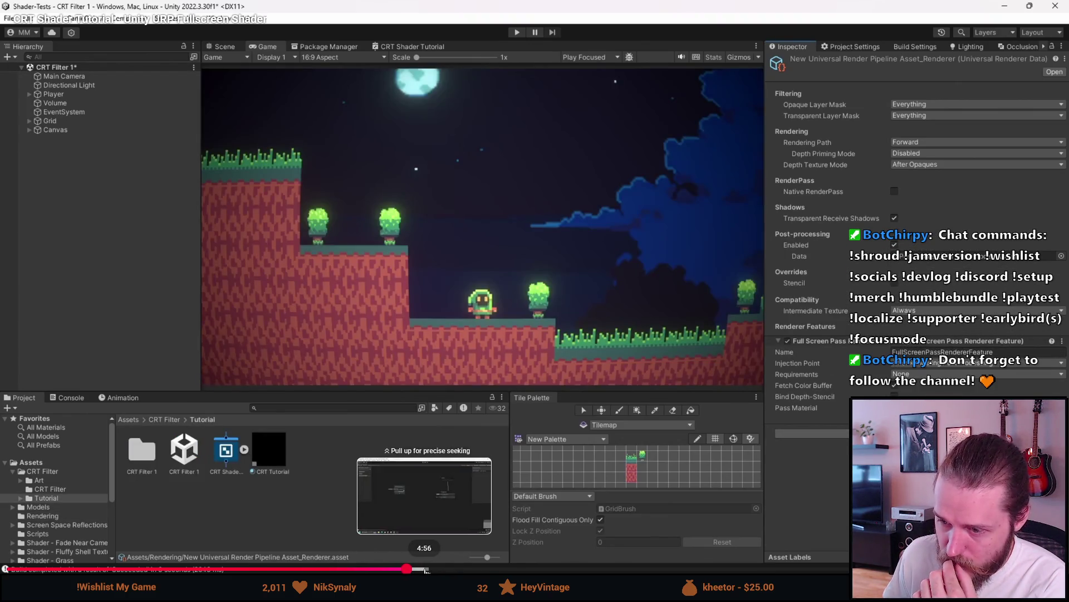
pyautogui.click(425, 568)
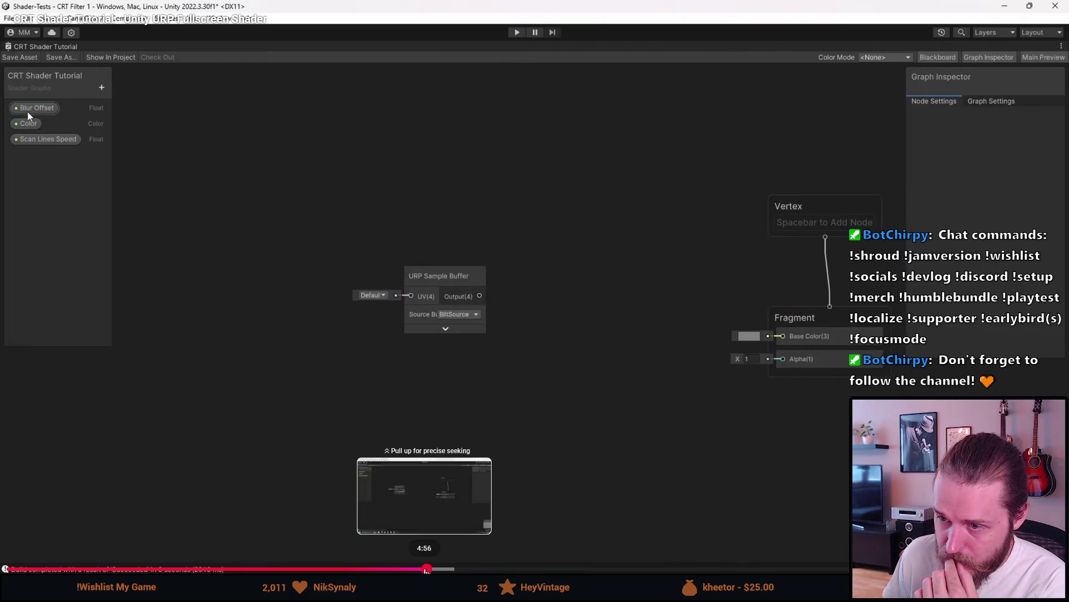
pyautogui.moveTo(451, 568); pyautogui.dragTo(493, 568)
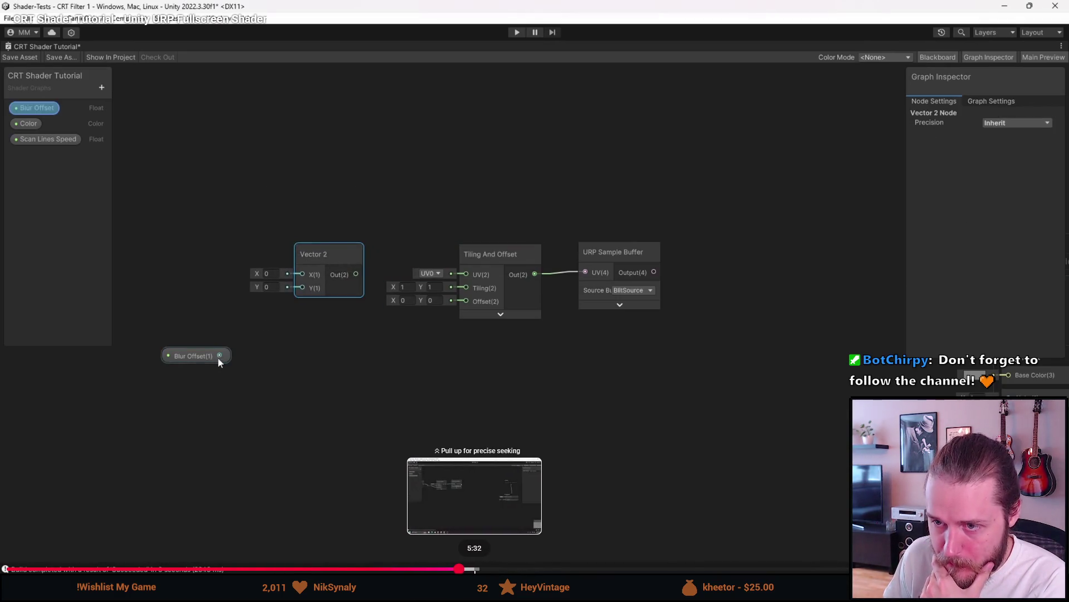
pyautogui.click(472, 568)
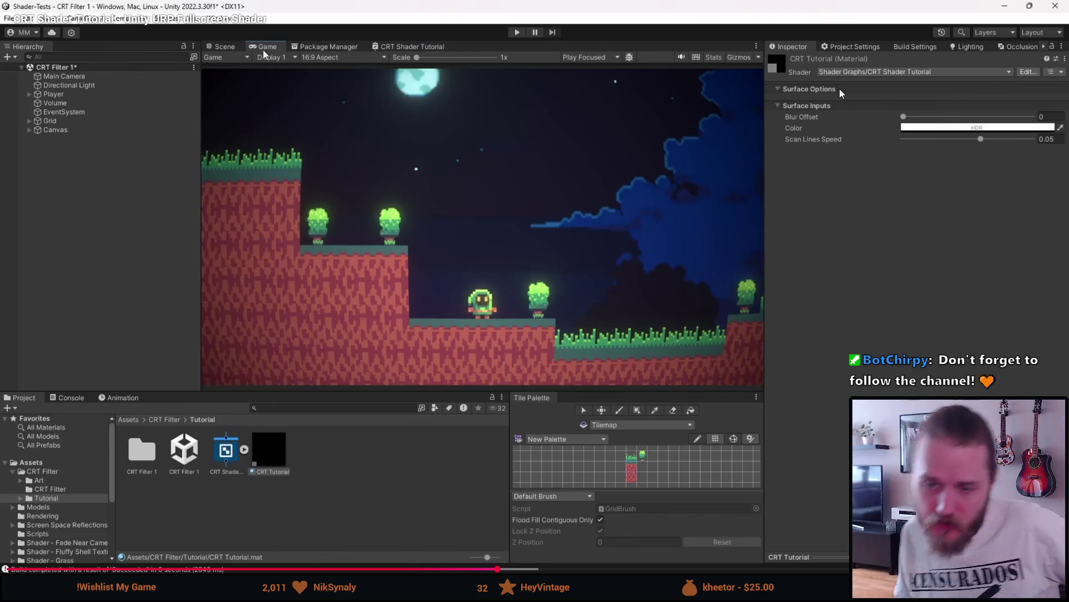
pyautogui.moveTo(891, 99)
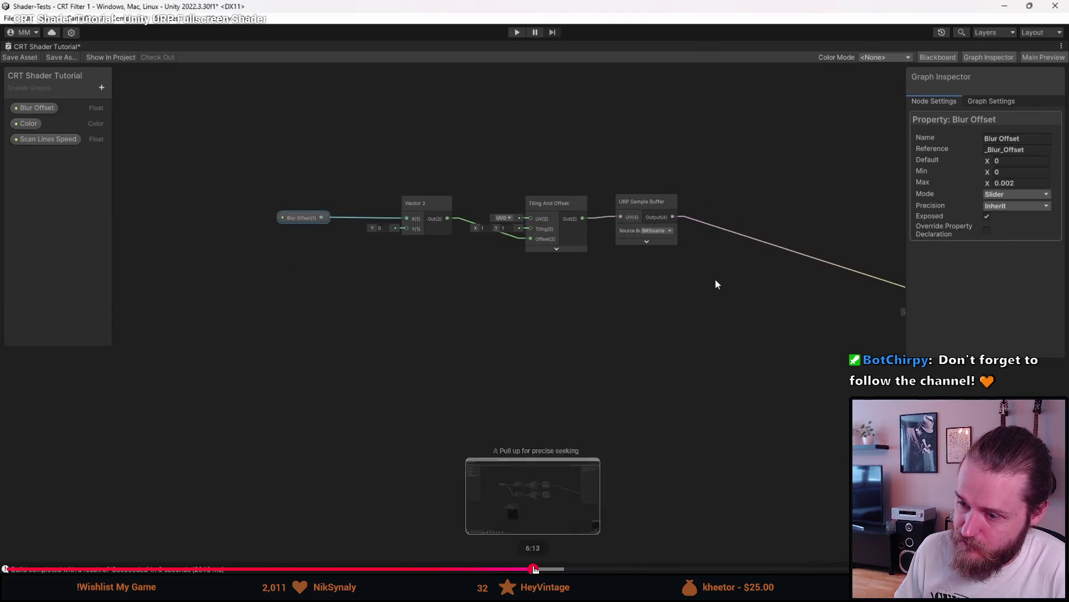
# Jump to the Blur Offset node setup and pause through the duplicated sample buffer nodes
pyautogui.click(535, 569)
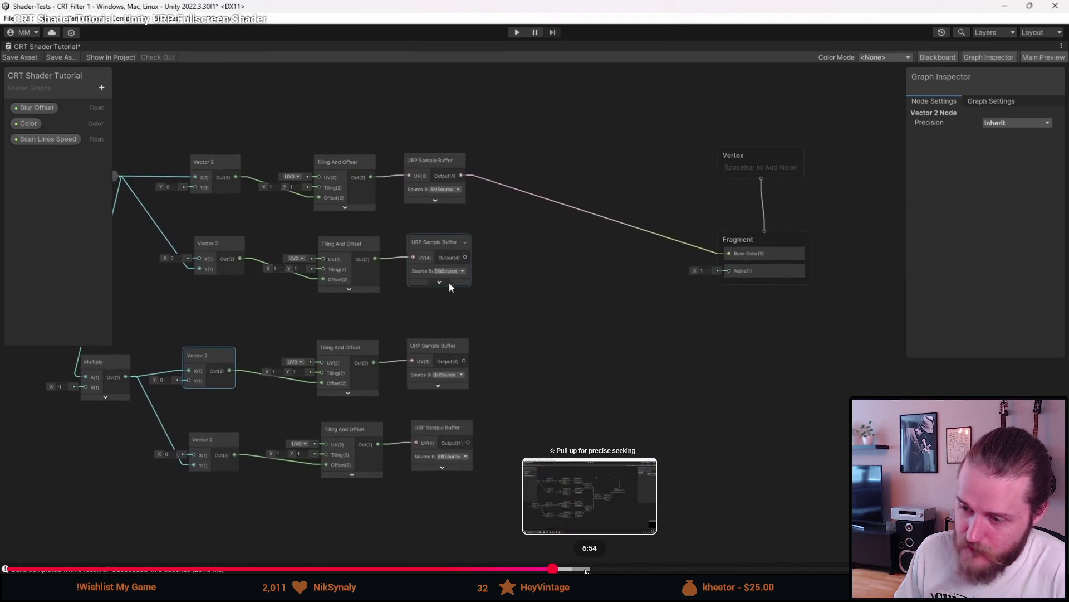
pyautogui.click(543, 420)
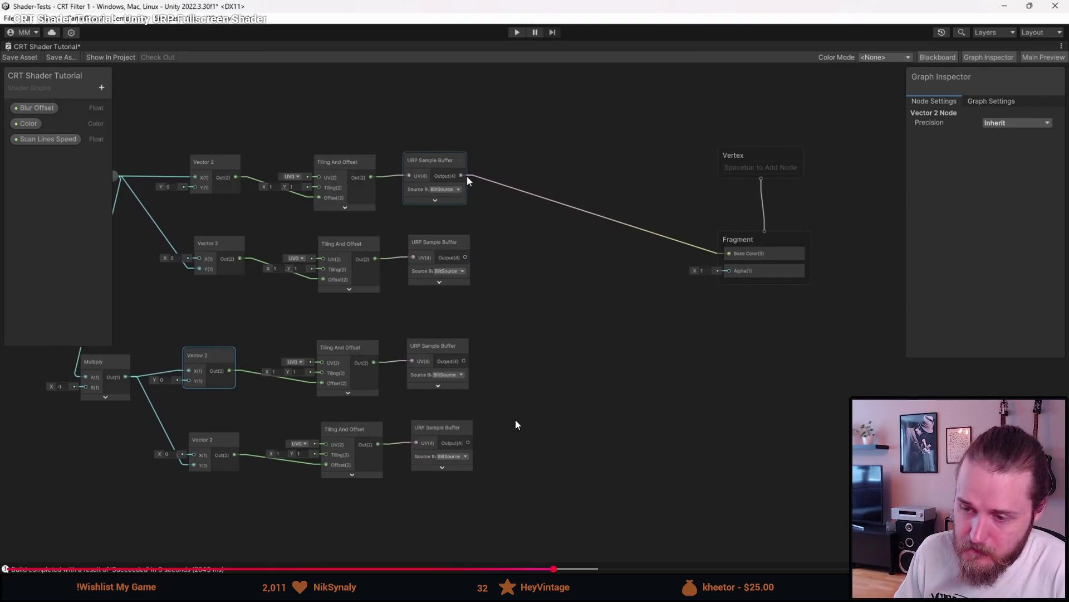
pyautogui.click(516, 420)
pyautogui.click(516, 420)
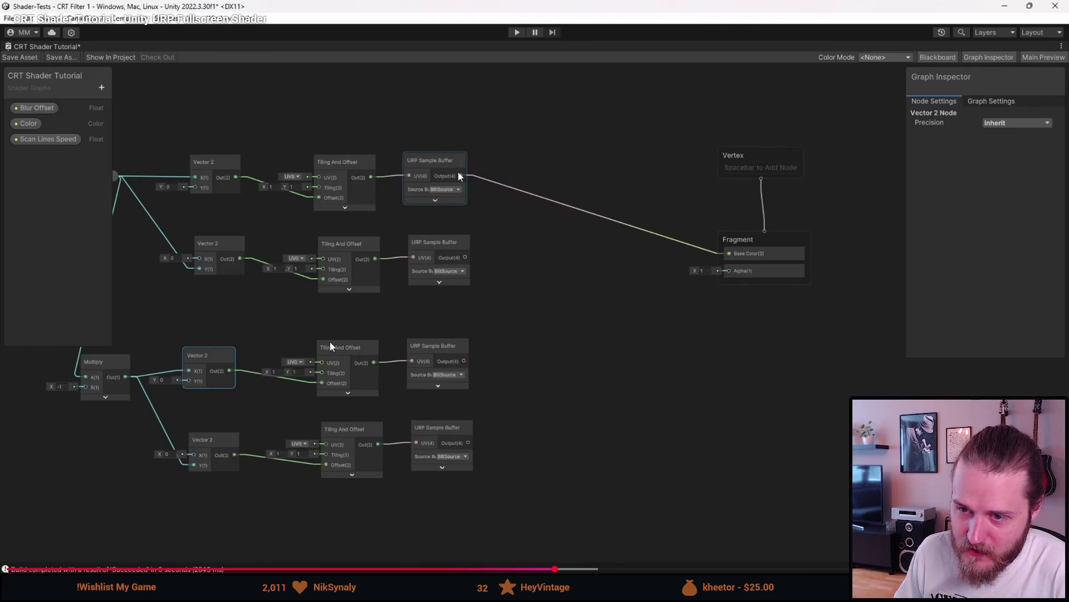
pyautogui.click(523, 217)
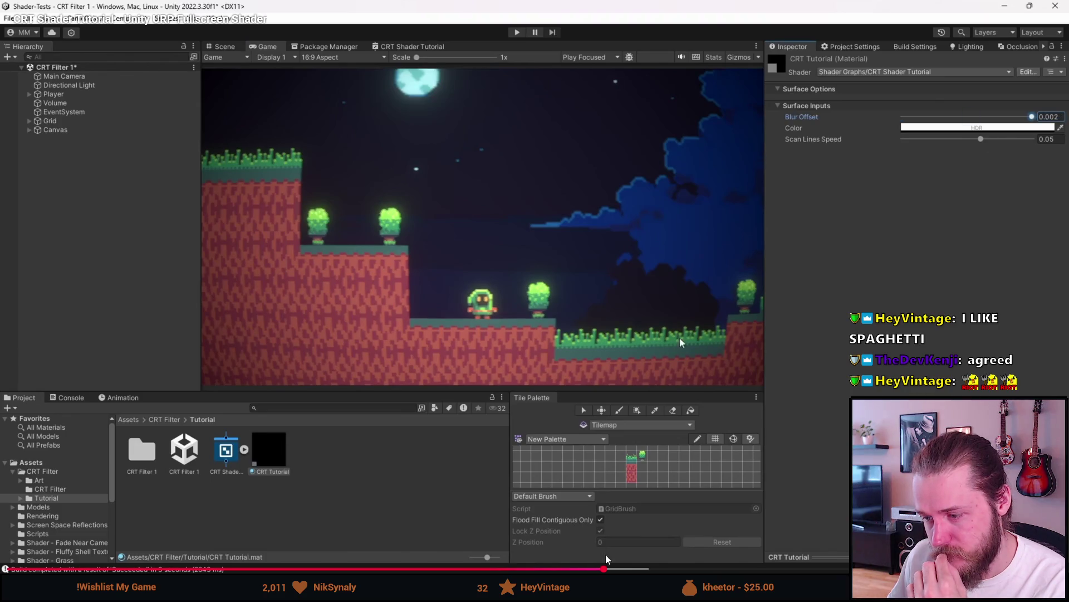
# Jump ahead to the stronger Blur Offset colour-split demo, pausing briefly on it
pyautogui.moveTo(640, 569); pyautogui.dragTo(708, 568)
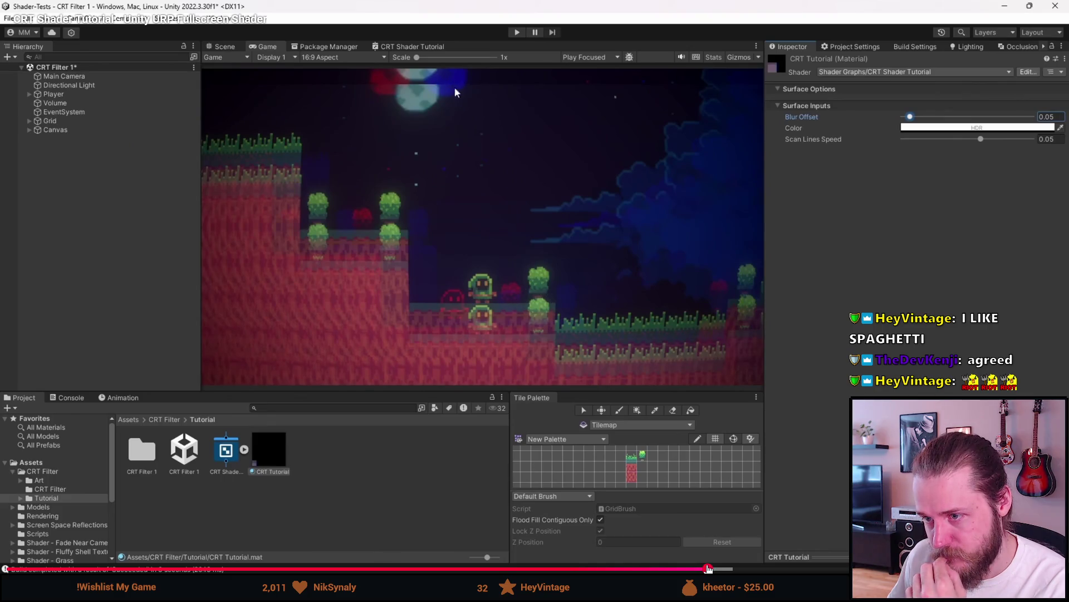
pyautogui.click(527, 215)
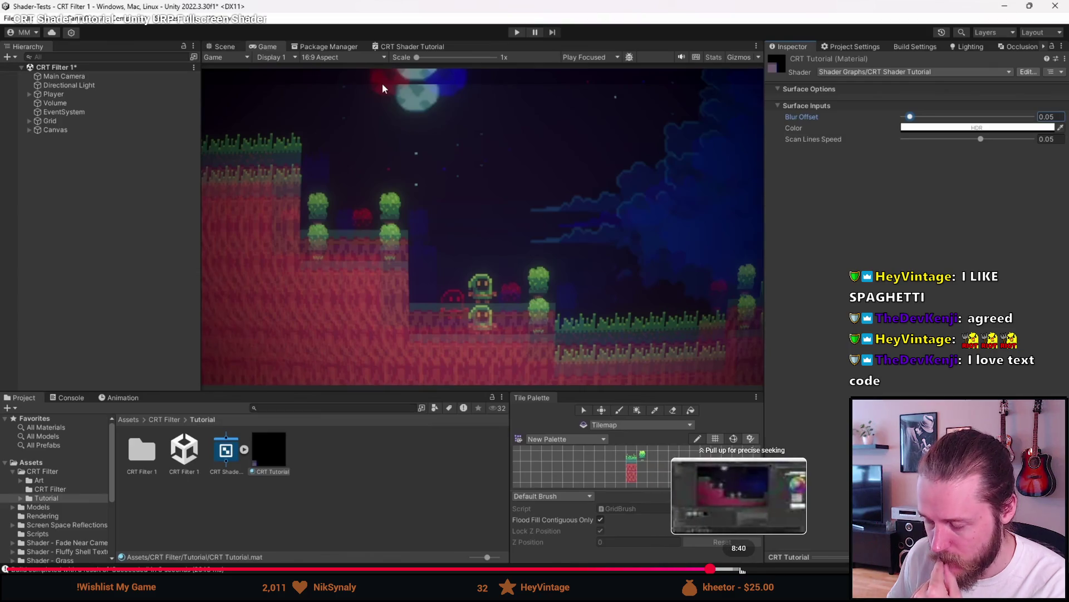
pyautogui.press('space')
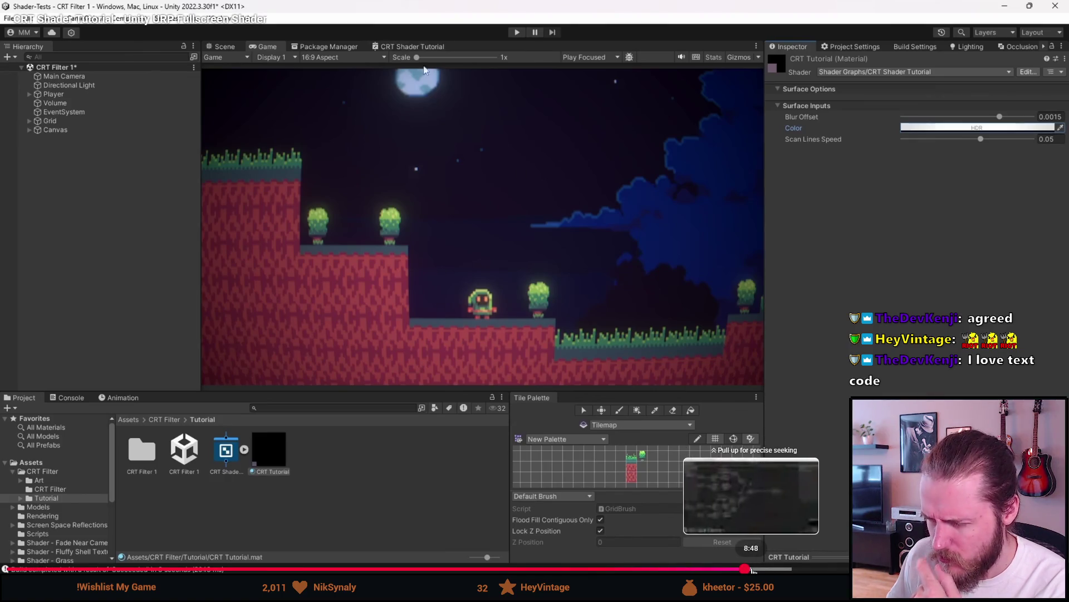
# Skip to the full shader graph walkthrough with Scan Lines Speed, then exit fullscreen
pyautogui.moveTo(746, 569); pyautogui.dragTo(748, 569)
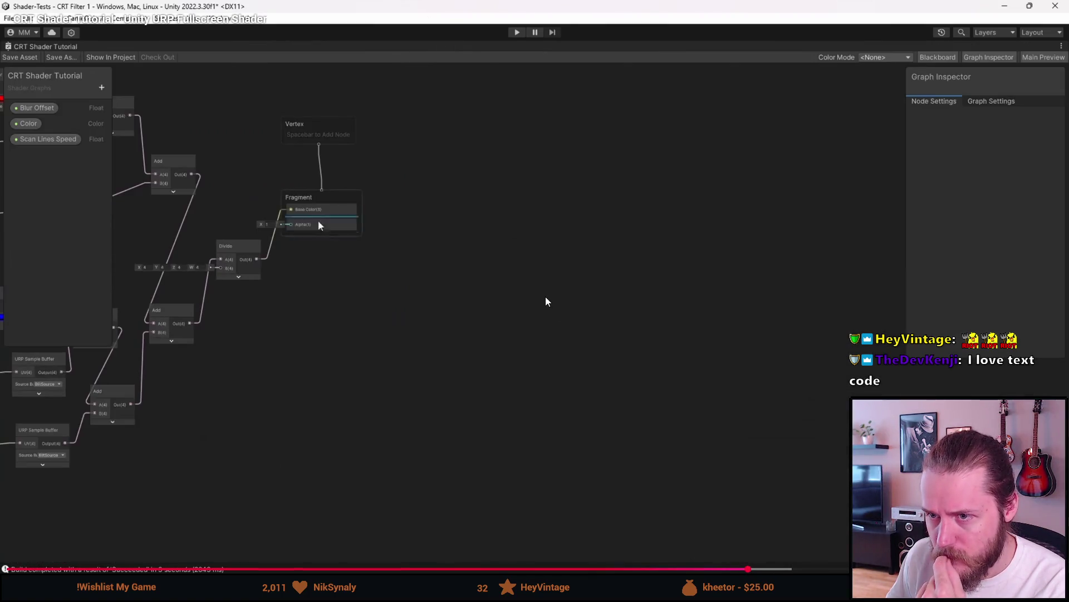
pyautogui.click(652, 339)
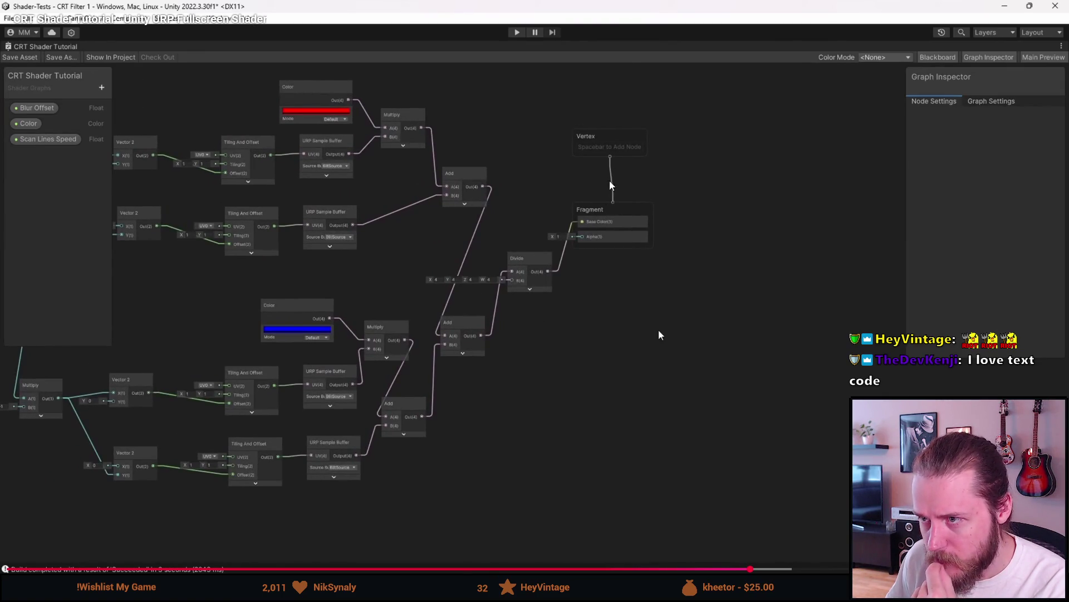
pyautogui.click(658, 335)
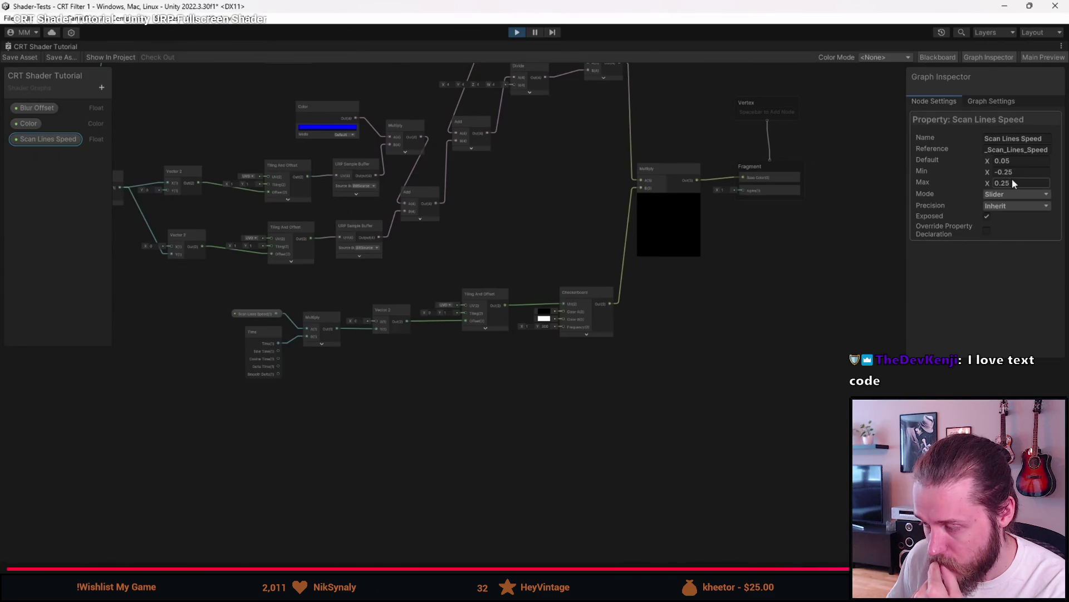
pyautogui.press('Escape')
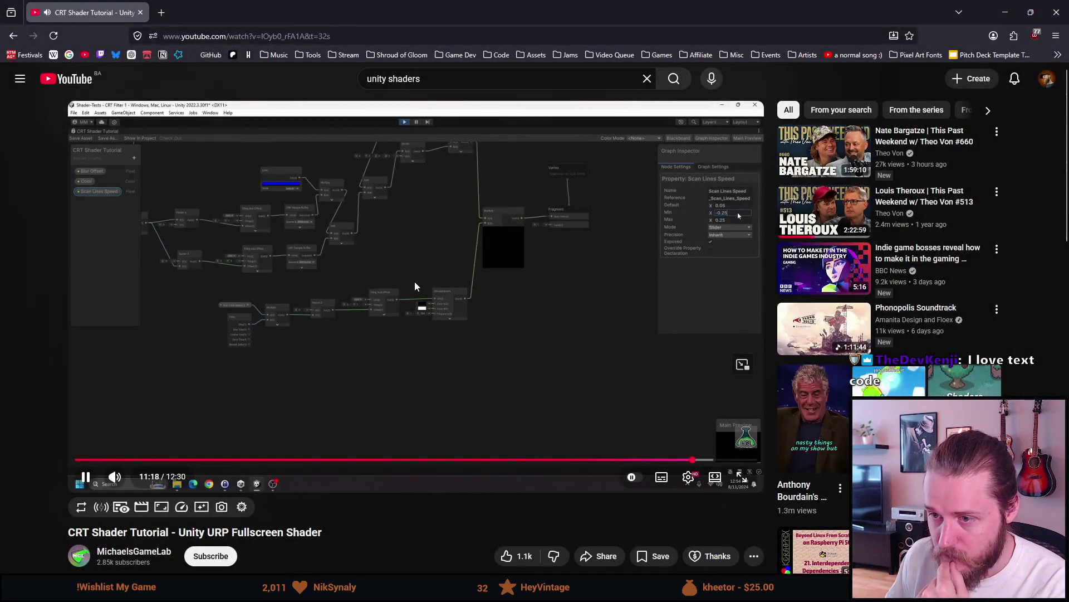
# Rewind to about 1:48, play at 2x speed, and pause at 2:18 on the new shader asset
pyautogui.click(414, 286)
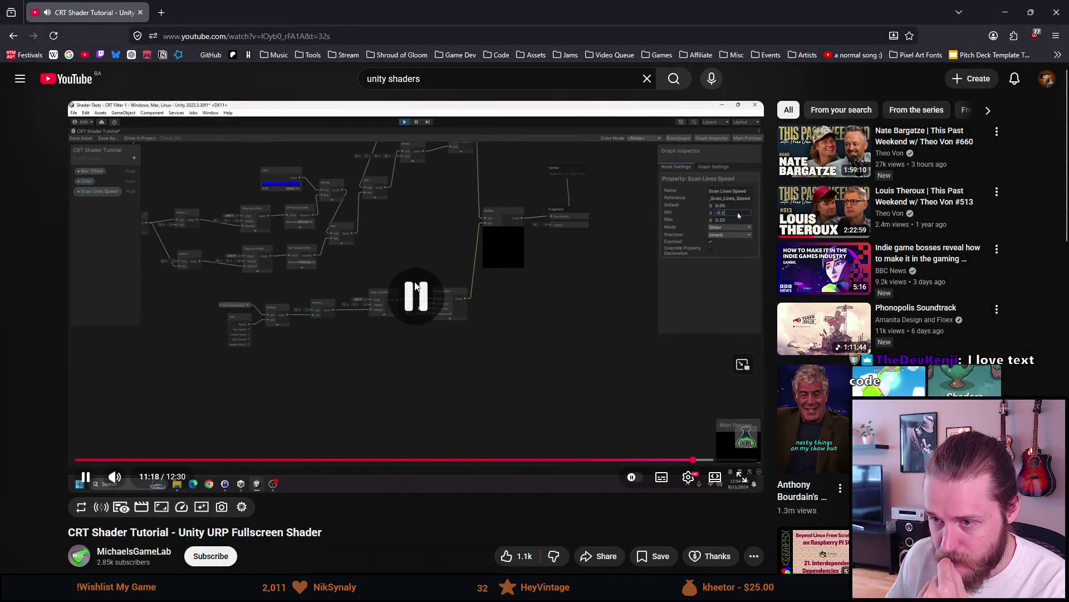
pyautogui.click(174, 460)
pyautogui.moveTo(166, 323); pyautogui.dragTo(166, 323)
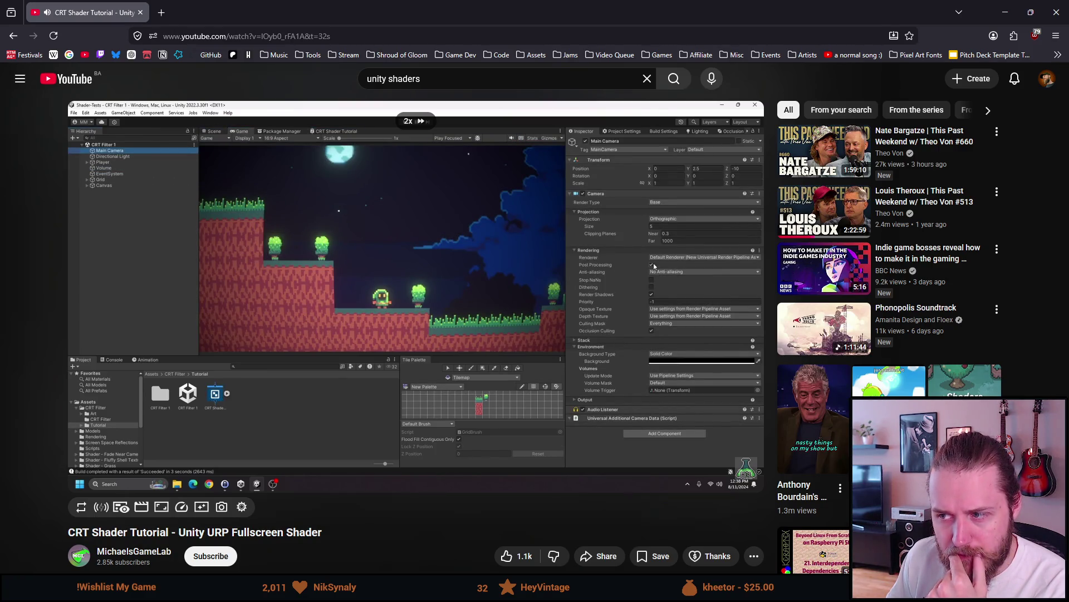
pyautogui.moveTo(166, 324); pyautogui.dragTo(166, 323)
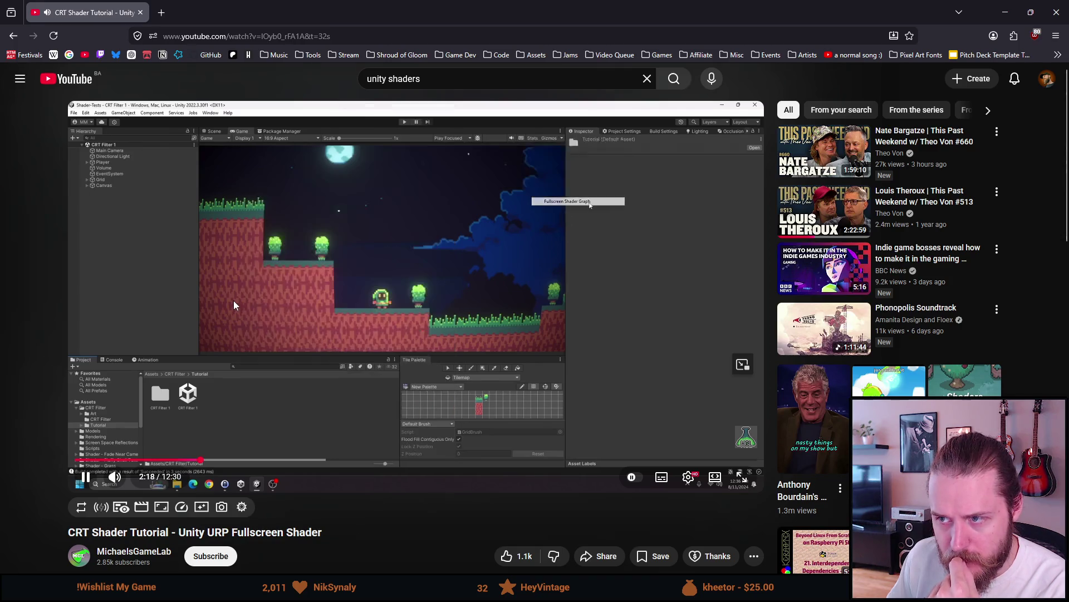
pyautogui.click(264, 400)
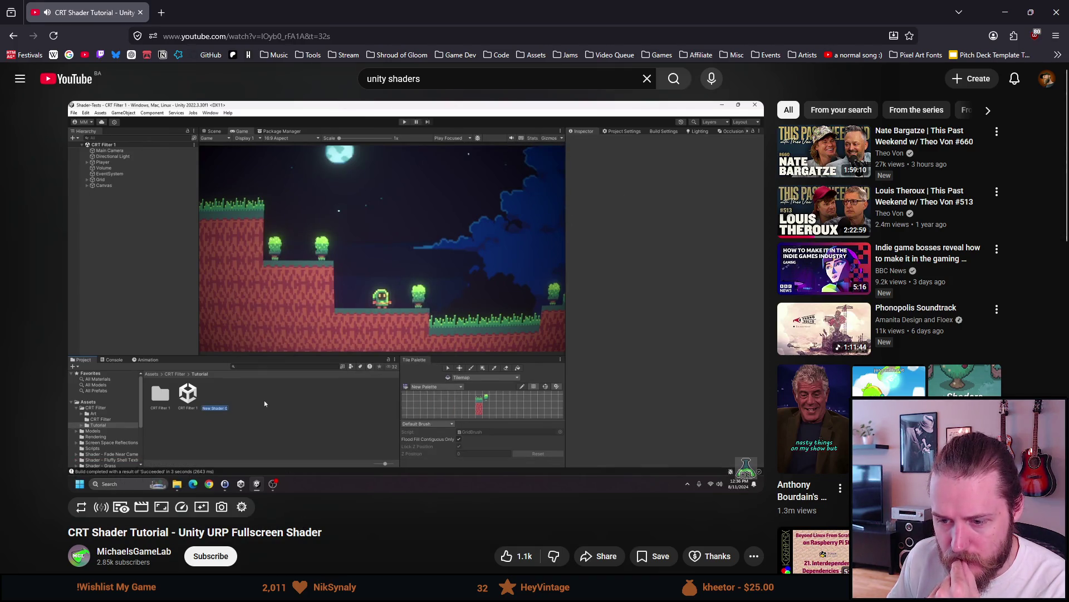
pyautogui.hotkey('alt', 'Tab')
# Browse the Create > Shader Graph > URP graph types in the Shaders folder without adding one
pyautogui.rightClick(342, 423)
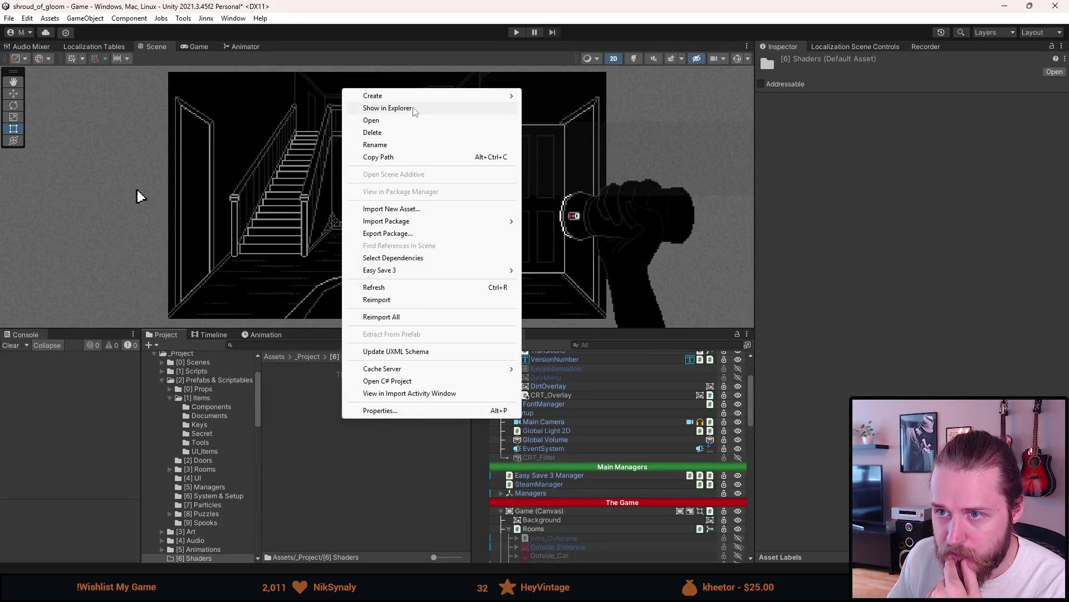
pyautogui.moveTo(411, 97)
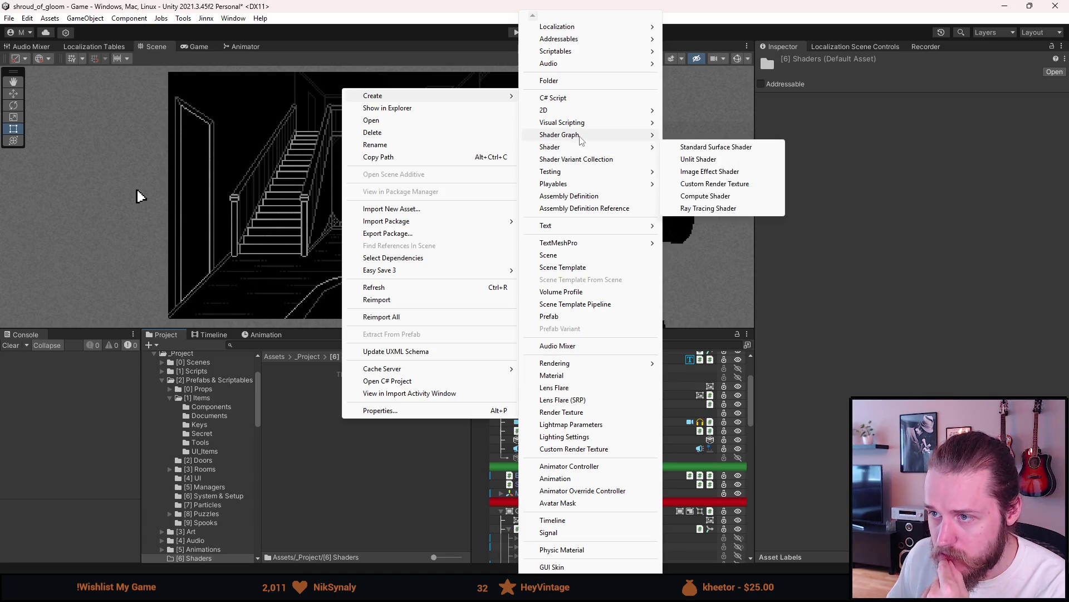
pyautogui.moveTo(581, 139)
pyautogui.moveTo(691, 139)
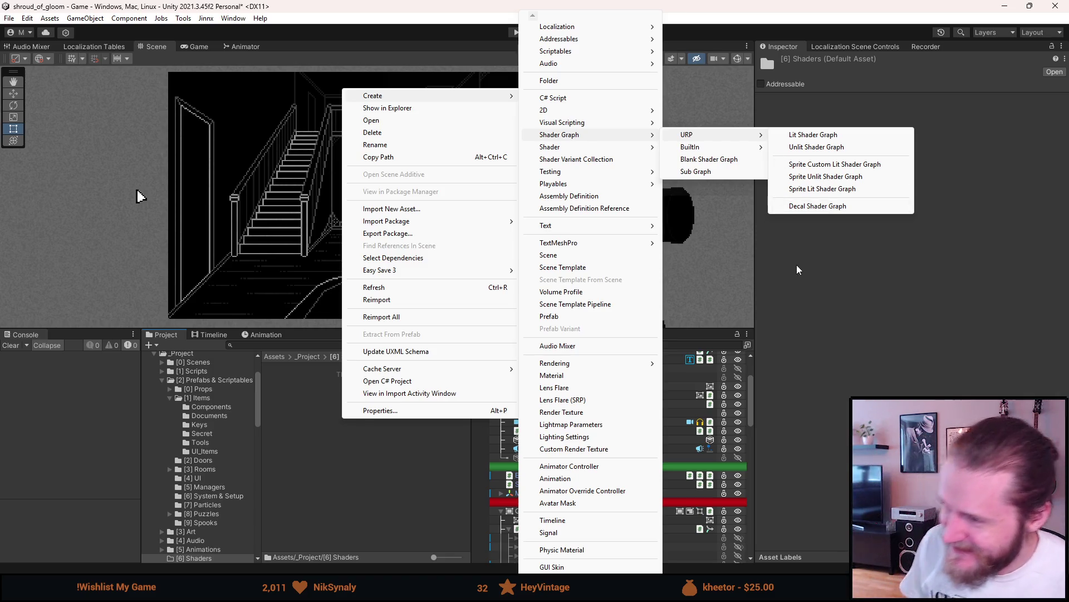
pyautogui.click(866, 279)
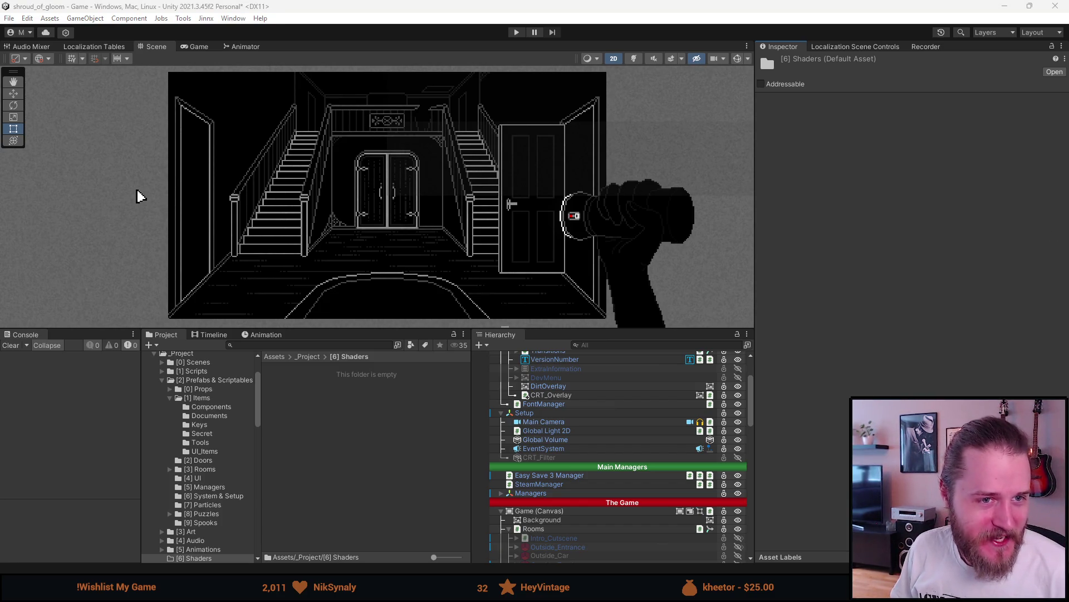
pyautogui.rightClick(307, 393)
pyautogui.moveTo(393, 67)
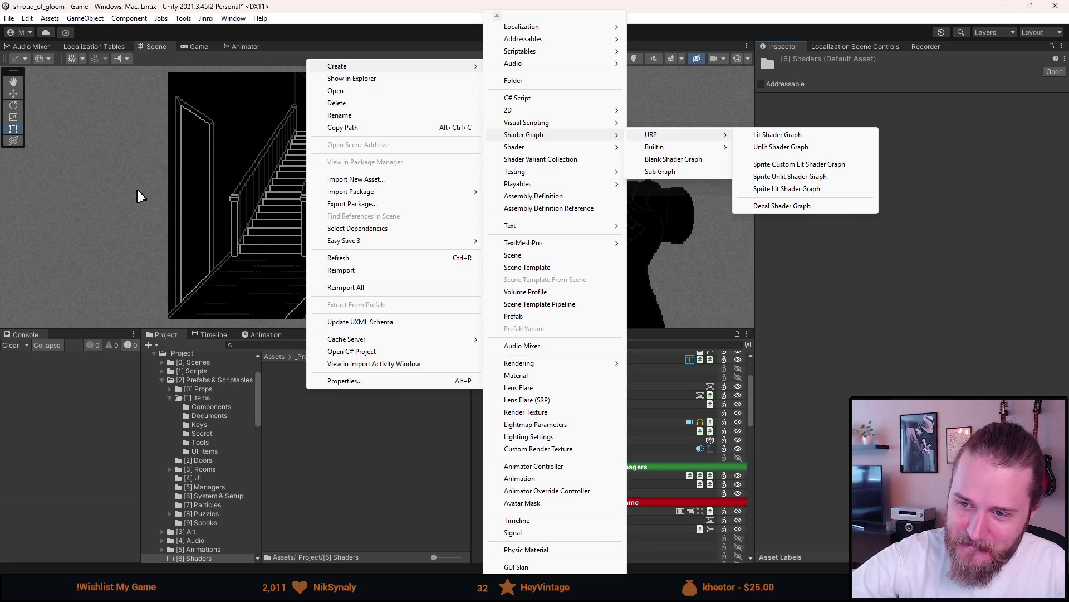
pyautogui.hotkey('alt', 'Tab')
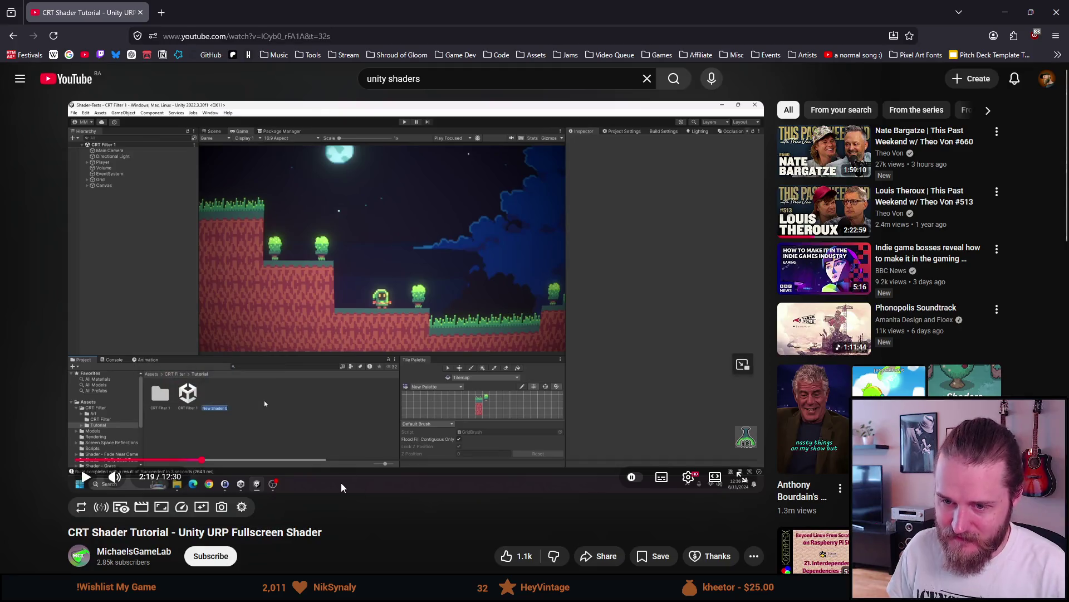
# Rewind and pause the CRT tutorial at 2:17, where its URP Shader Graph menu lists Fullscreen Shader Graph
pyautogui.press('Left')
pyautogui.click(248, 396)
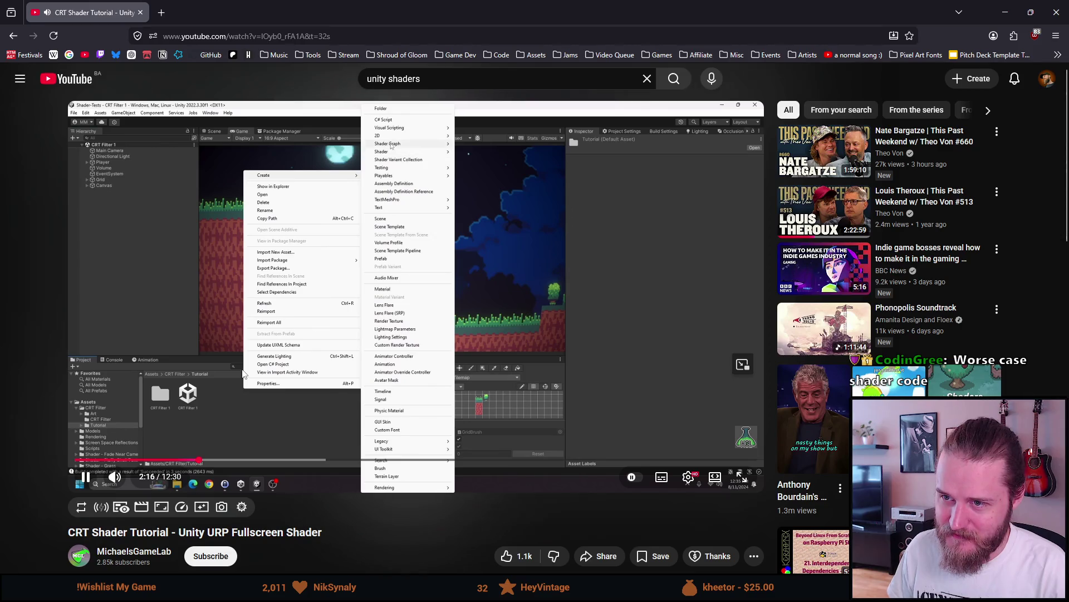
pyautogui.click(241, 372)
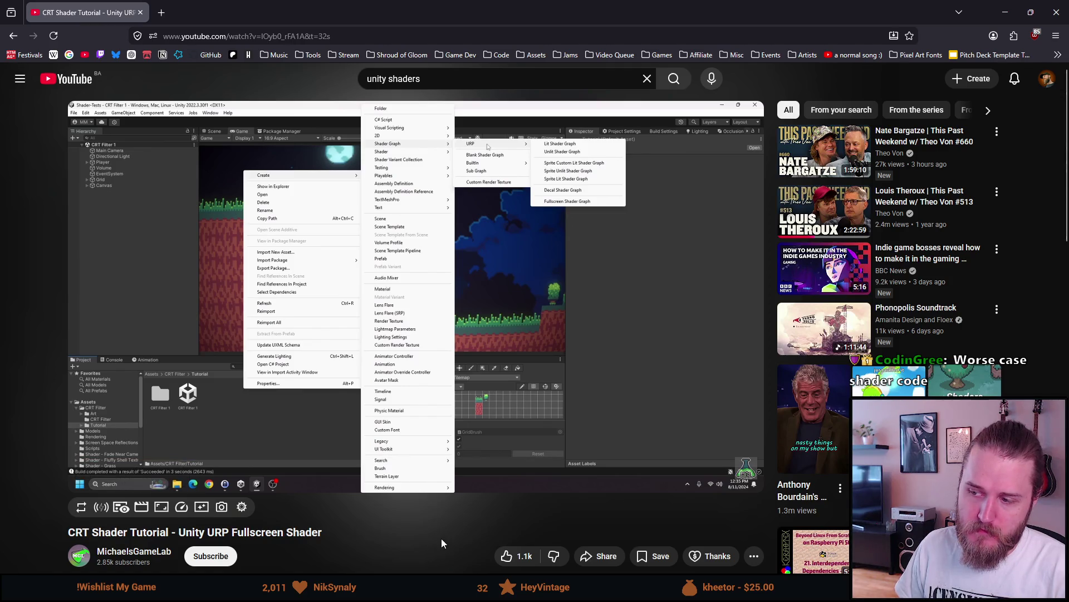
pyautogui.moveTo(212, 461); pyautogui.dragTo(202, 464)
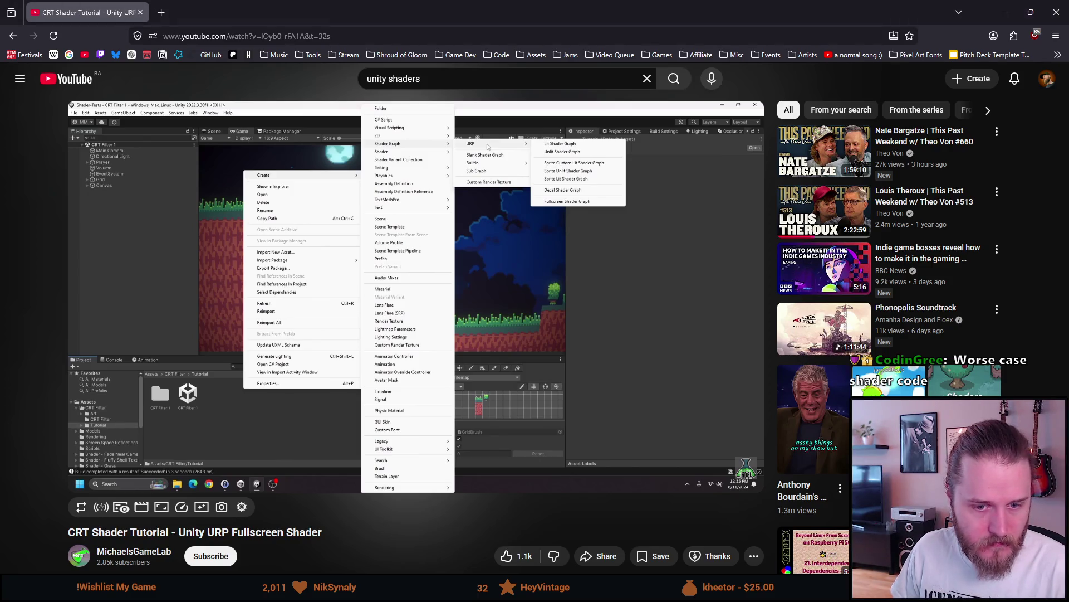
pyautogui.moveTo(795, 270)
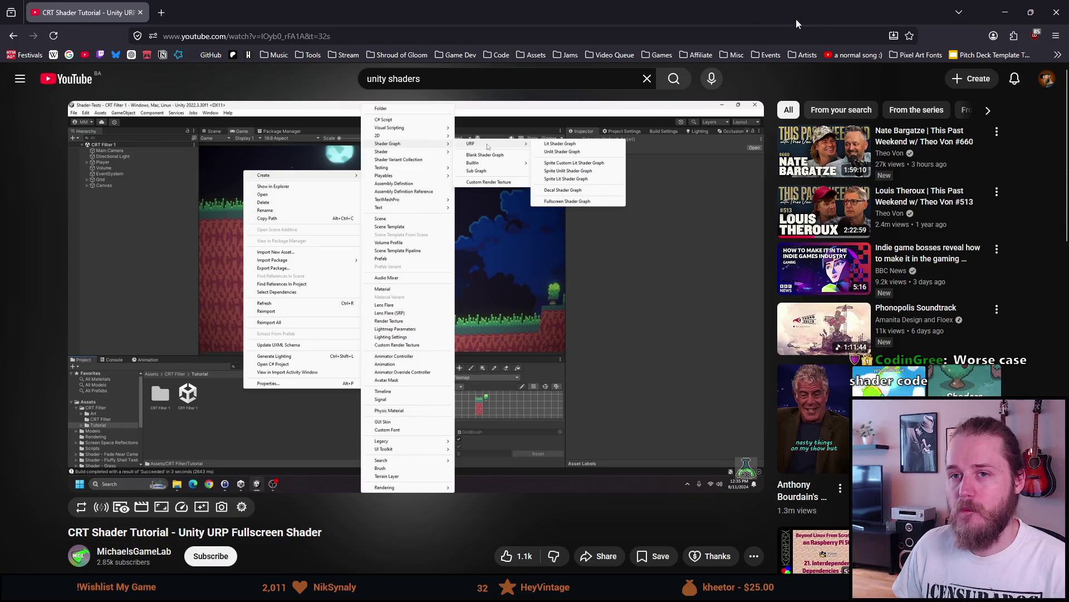
# Search 'unity programming shaders' in a new tab and open the Unity Manual's writing-shaders page
pyautogui.click(162, 13)
pyautogui.write('unity')
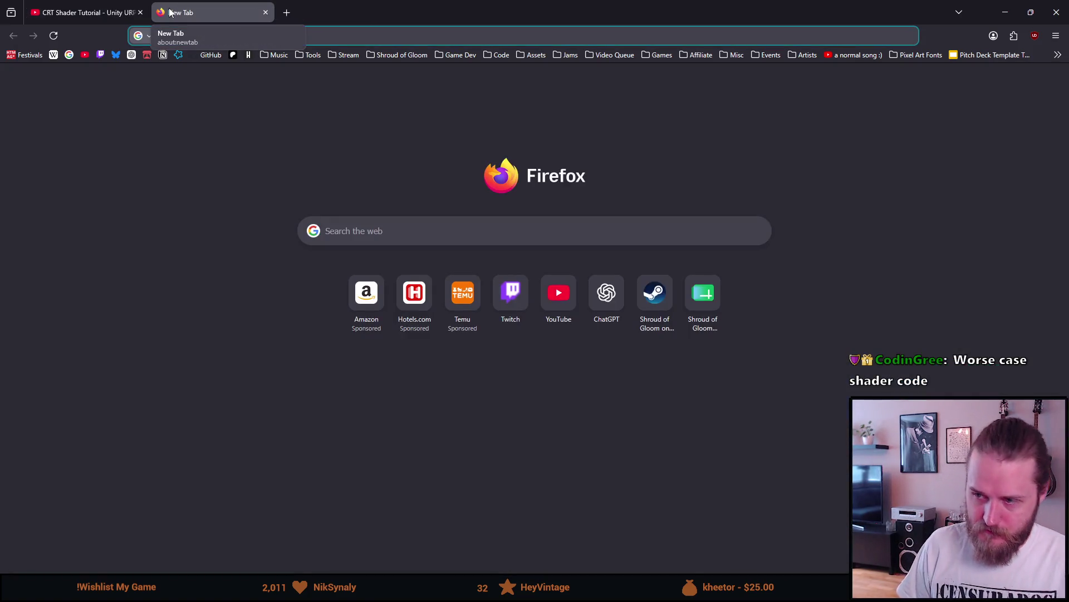
pyautogui.write(' program')
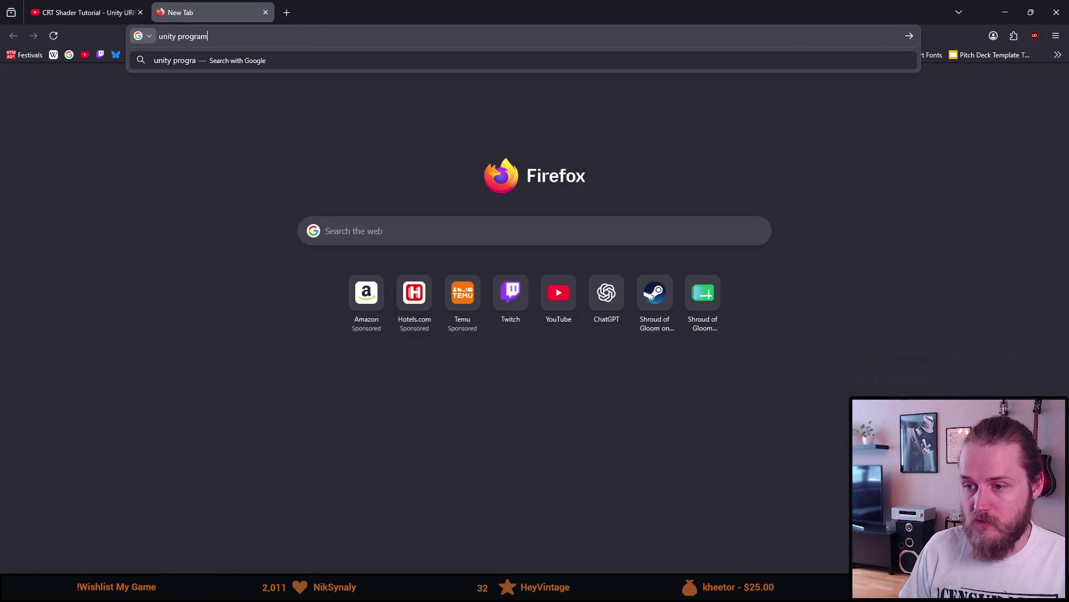
pyautogui.write('ming shaders')
pyautogui.press('Return')
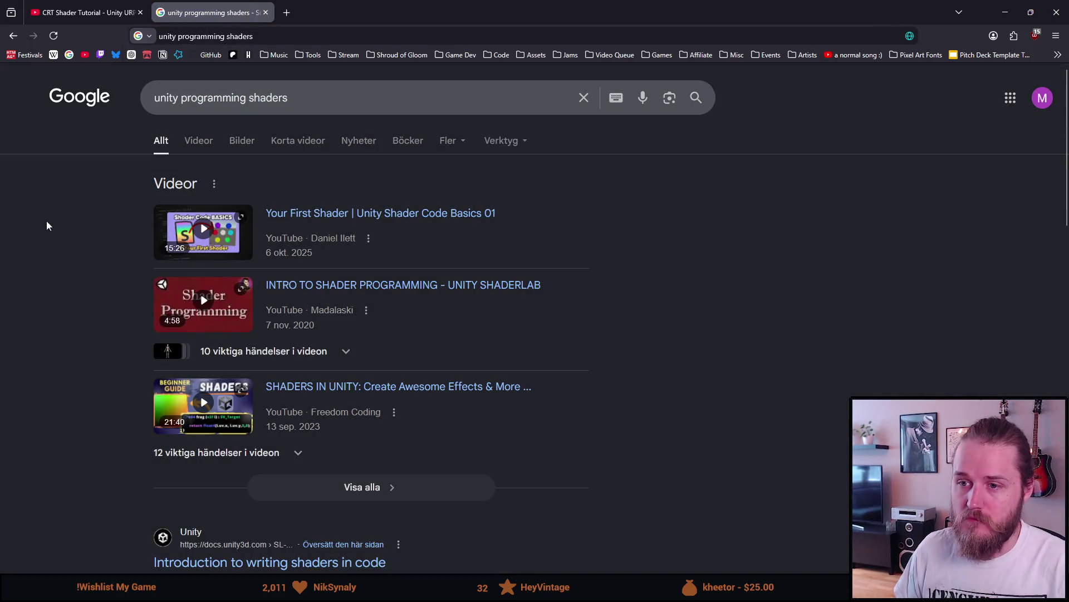
pyautogui.scroll(-4, 34, 222)
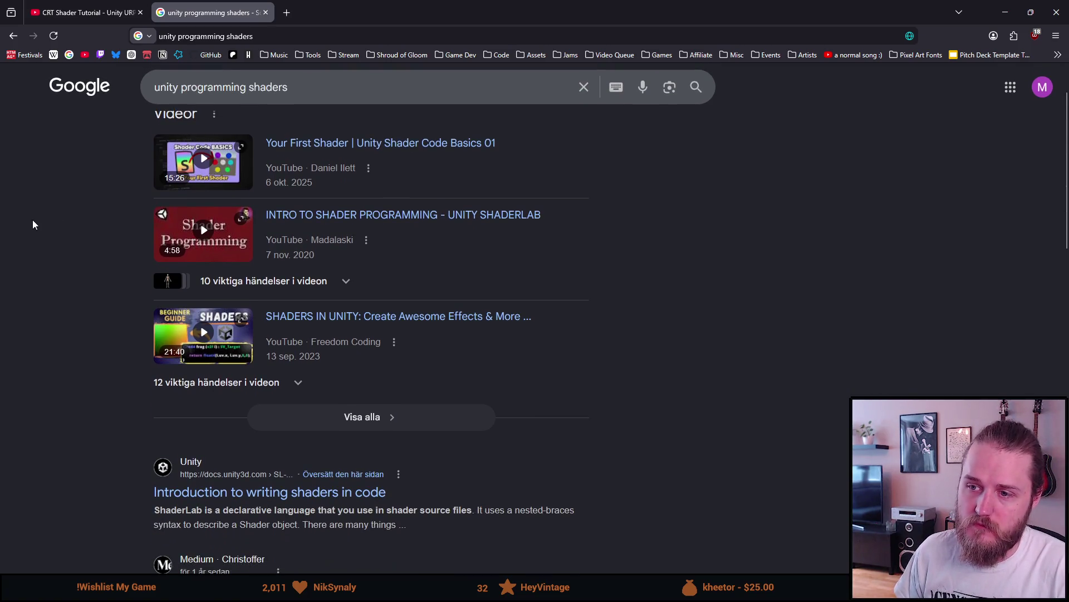
pyautogui.click(173, 352)
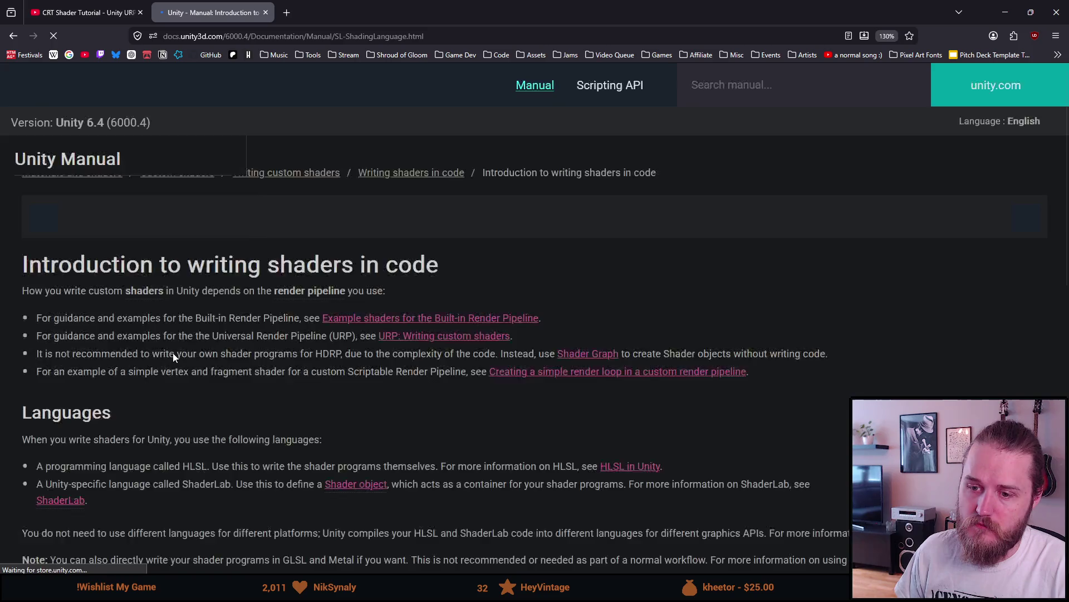
# Read the page's Languages section, highlighting the shader-language sentence, HLSL and ShaderLab
pyautogui.scroll(-3, 302, 439)
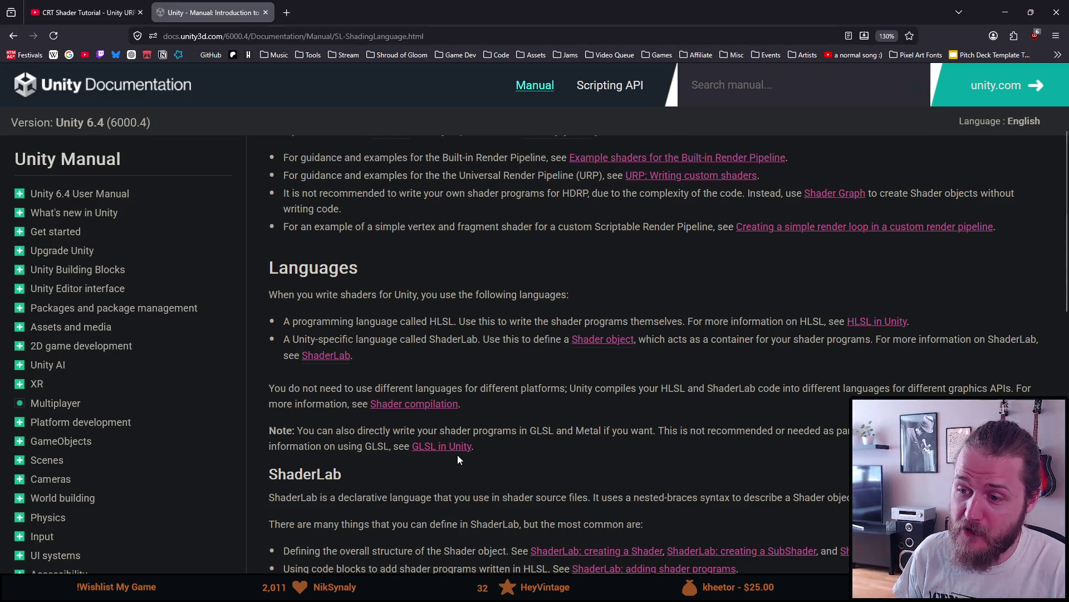
pyautogui.scroll(-3, 457, 458)
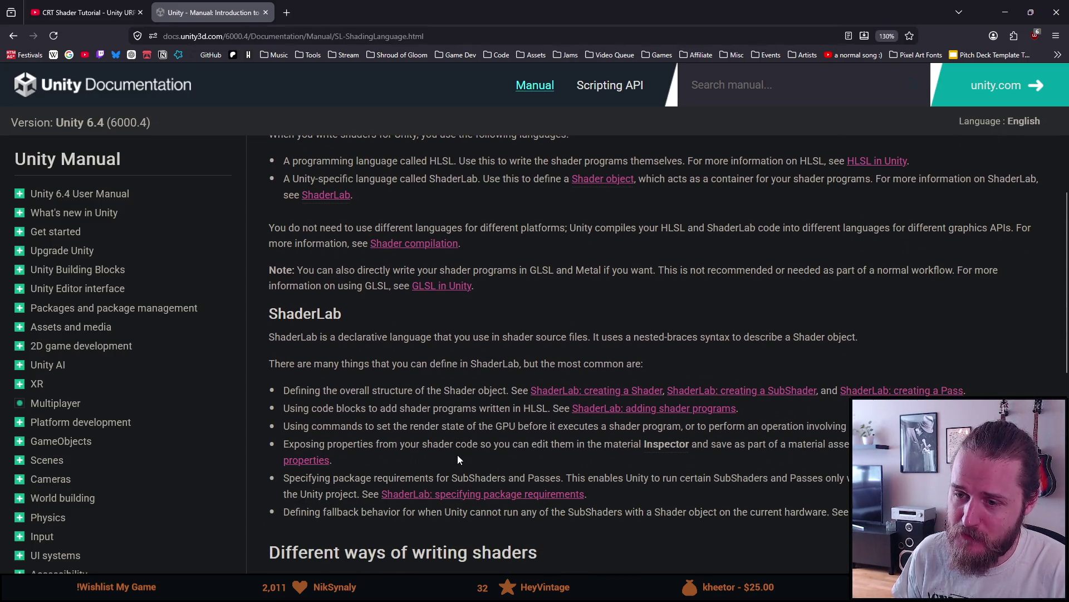
pyautogui.scroll(2, 457, 454)
pyautogui.moveTo(328, 213); pyautogui.dragTo(556, 215)
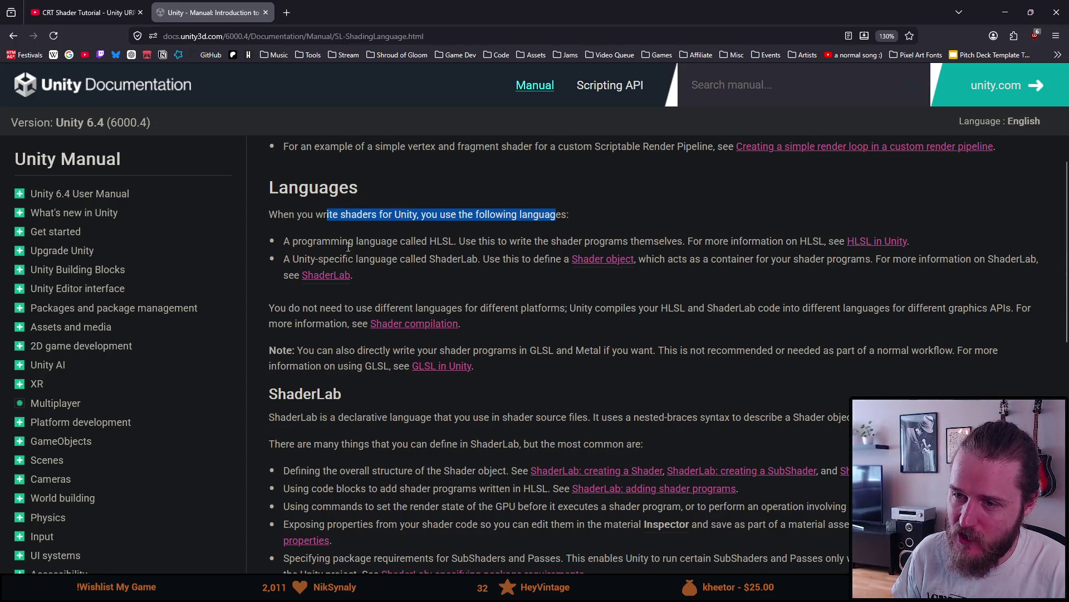
pyautogui.doubleClick(447, 243)
pyautogui.click(429, 261)
pyautogui.moveTo(429, 260); pyautogui.dragTo(479, 259)
pyautogui.click(451, 302)
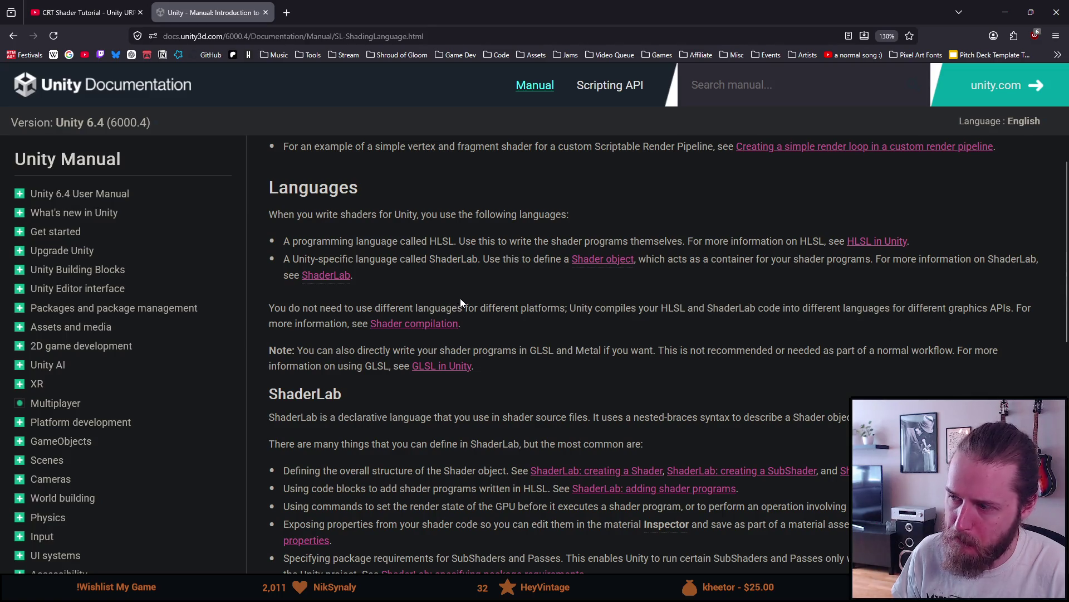
# Scroll further down through the ShaderLab section of 'Introduction to writing shaders in code'
pyautogui.scroll(-3, 460, 298)
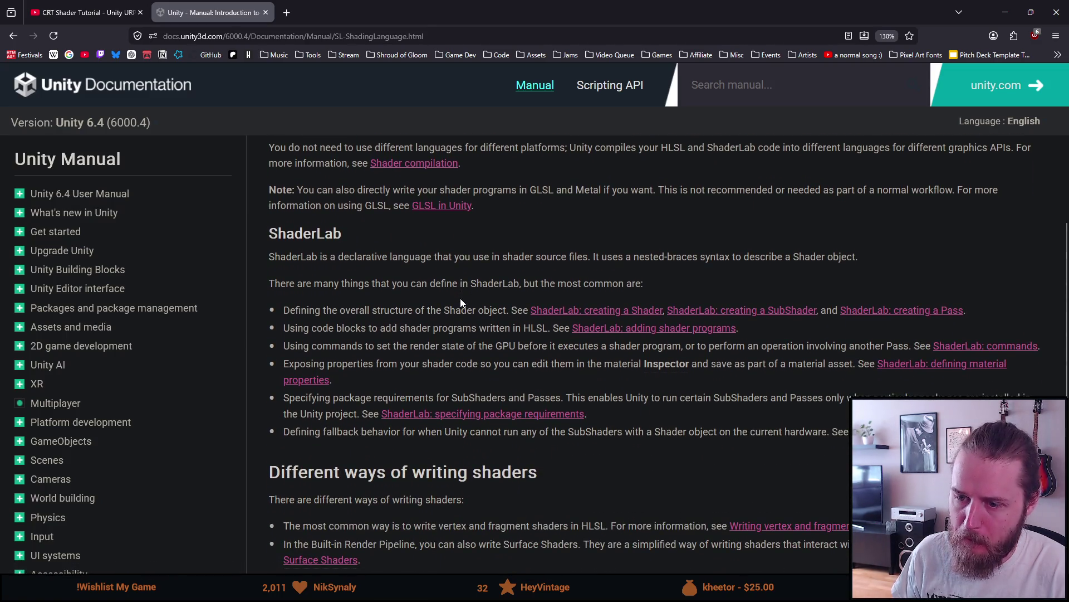
pyautogui.scroll(-4, 460, 299)
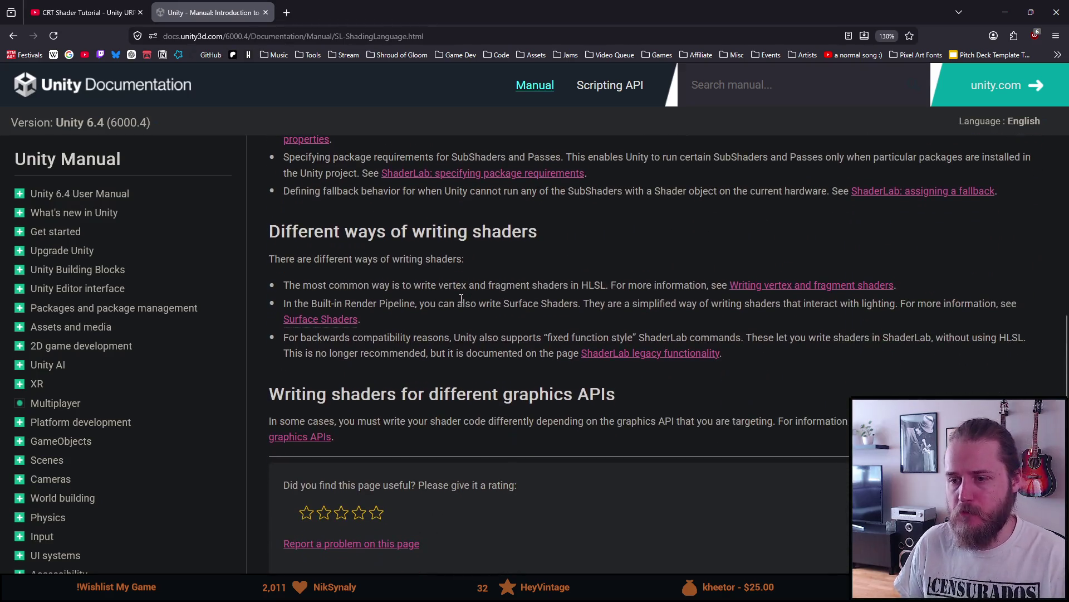
pyautogui.scroll(-1, 461, 299)
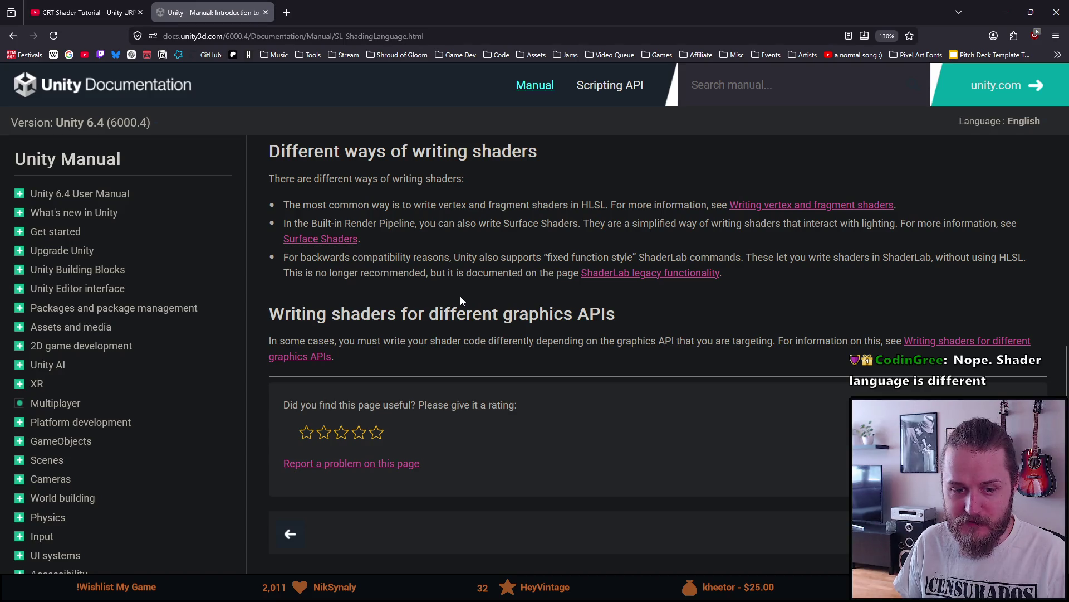
pyautogui.scroll(-2, 460, 297)
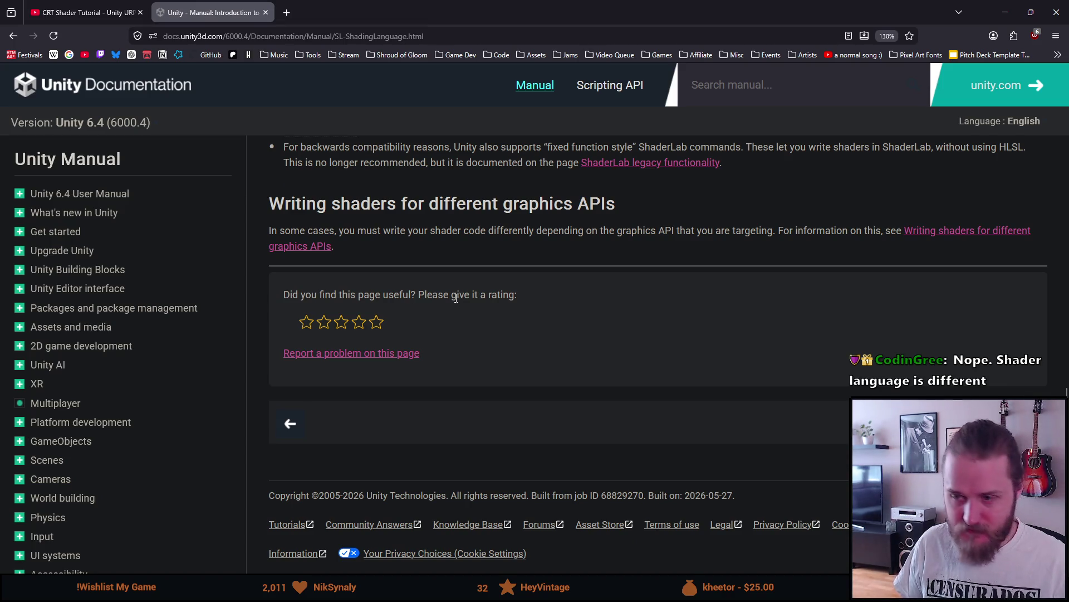
pyautogui.scroll(15, 455, 297)
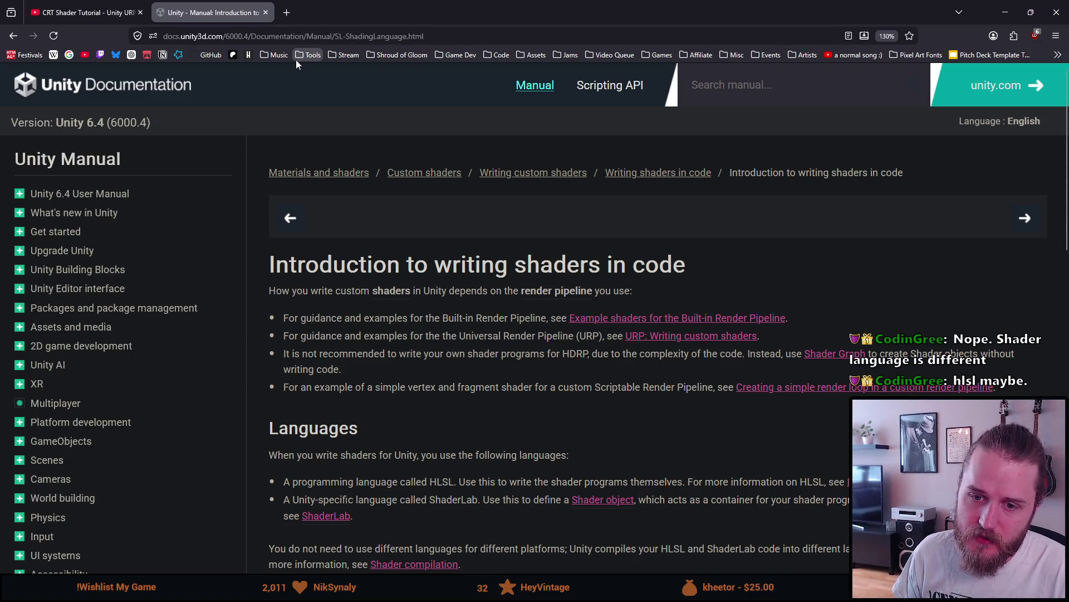
pyautogui.moveTo(110, 7)
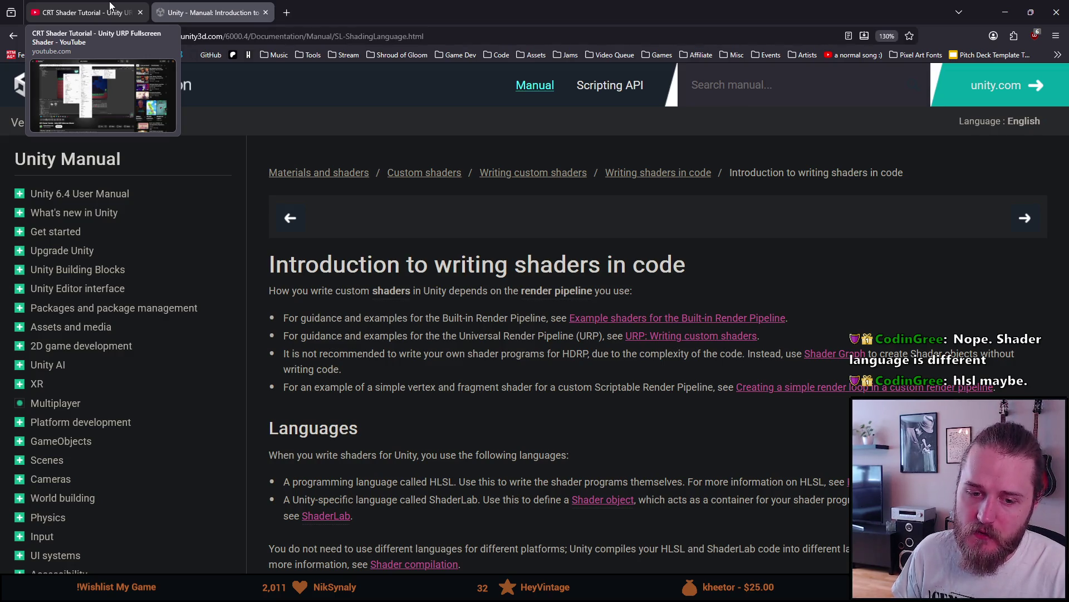
# Return to the CRT Shader Tutorial video, then switch to the ChatGPT shader window
pyautogui.click(110, 7)
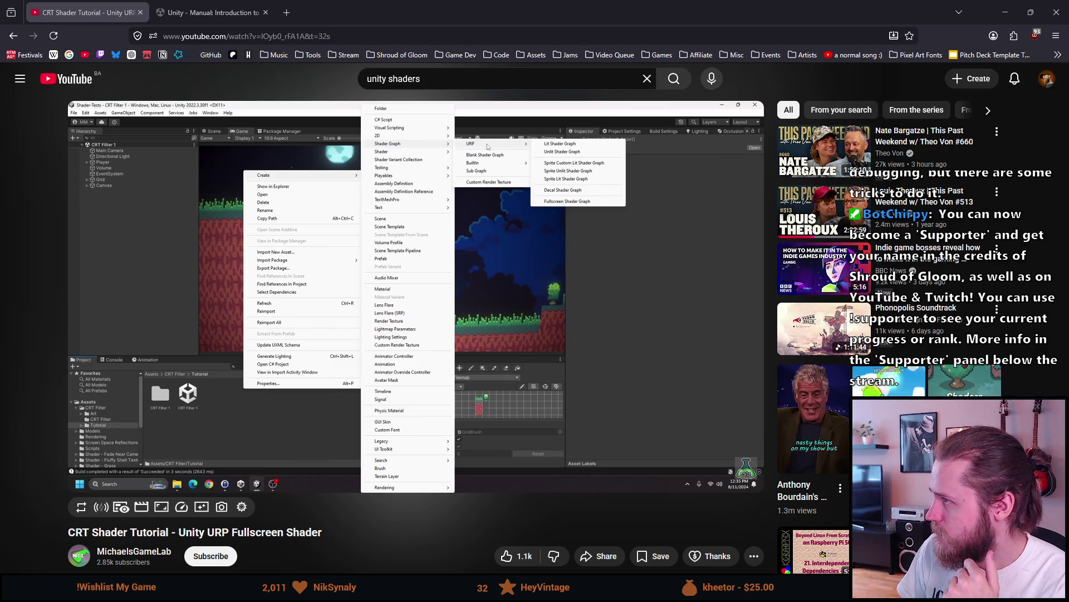
pyautogui.hotkey('alt', 'Tab')
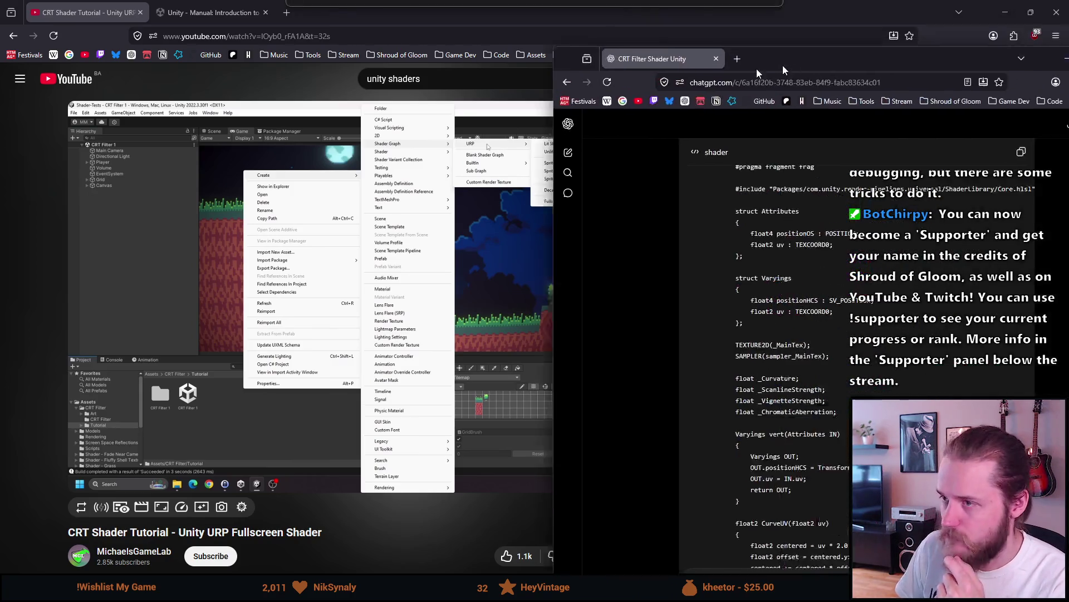
# Scroll through the CRT shader's curvature, scanline, vignette and chromatic-aberration code
pyautogui.scroll(6, 504, 209)
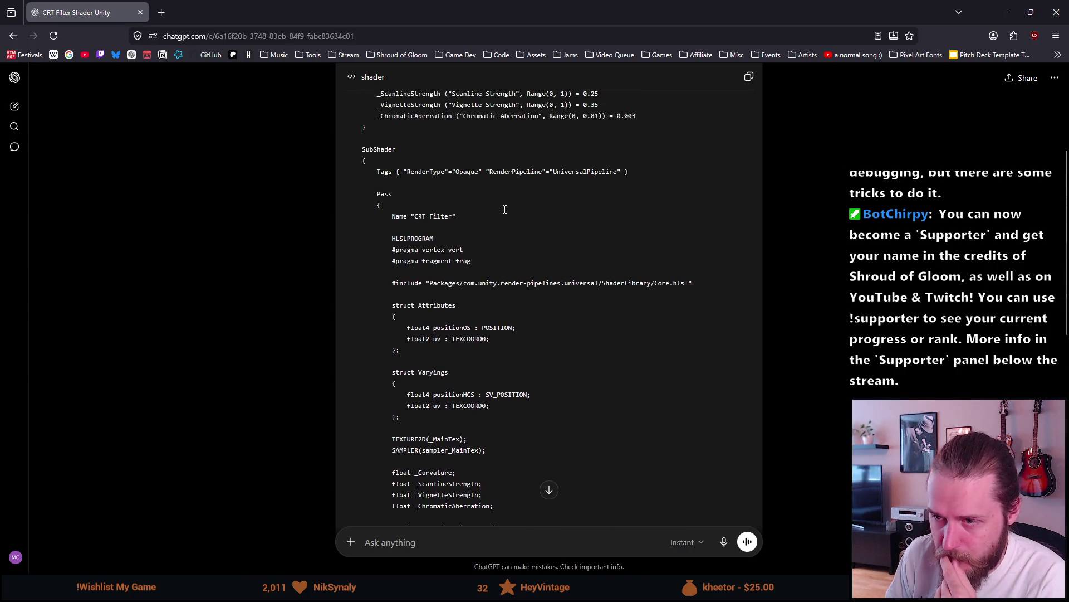
pyautogui.scroll(-1, 493, 207)
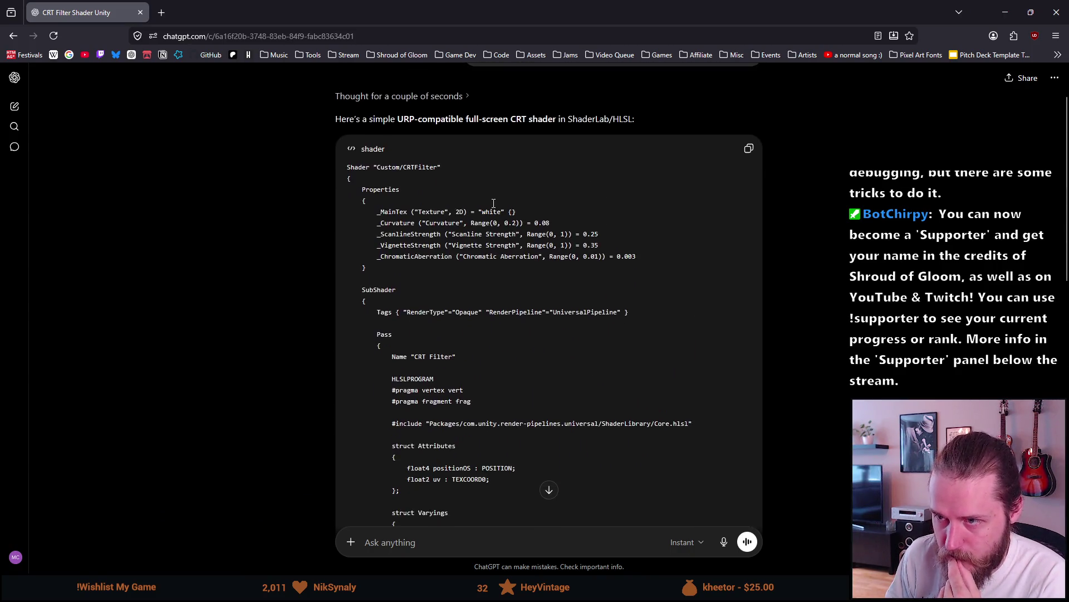
pyautogui.scroll(-1, 468, 186)
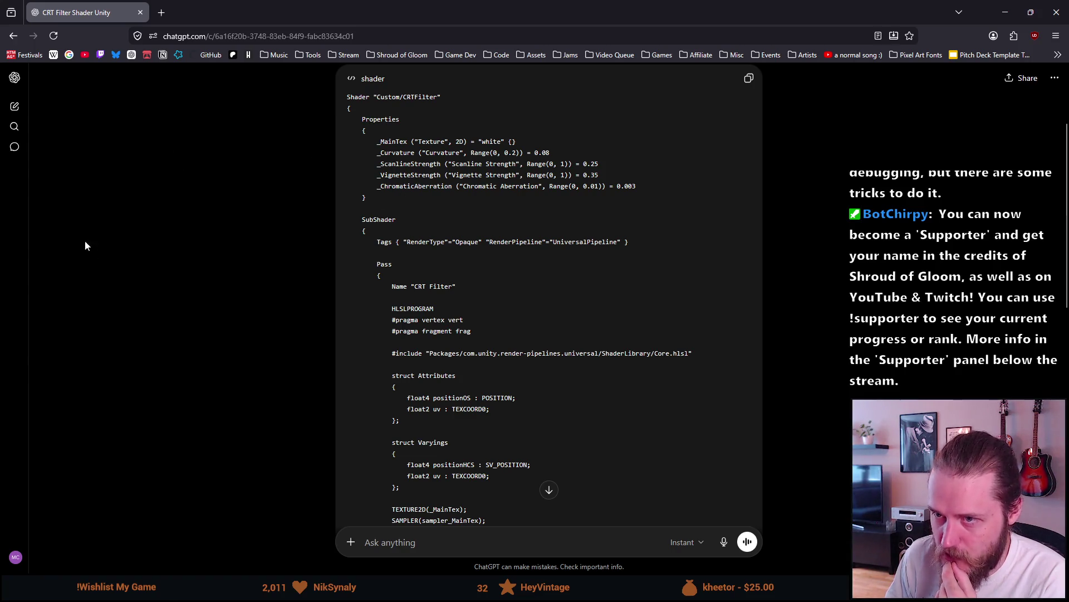
pyautogui.scroll(-1, 416, 246)
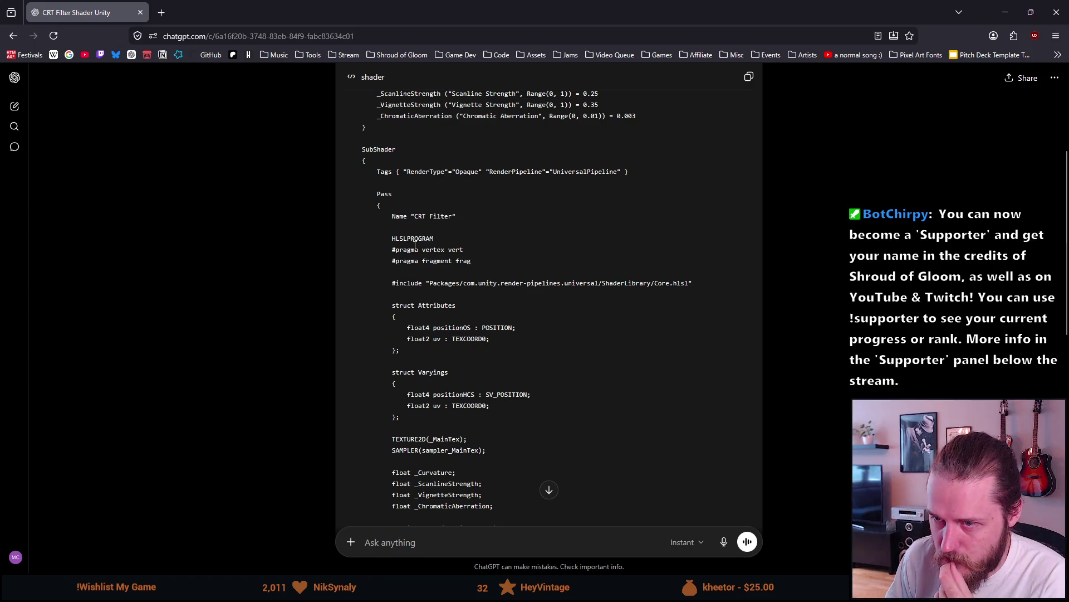
pyautogui.scroll(1, 405, 214)
pyautogui.scroll(-1, 404, 210)
pyautogui.scroll(-1, 405, 209)
pyautogui.scroll(1, 390, 192)
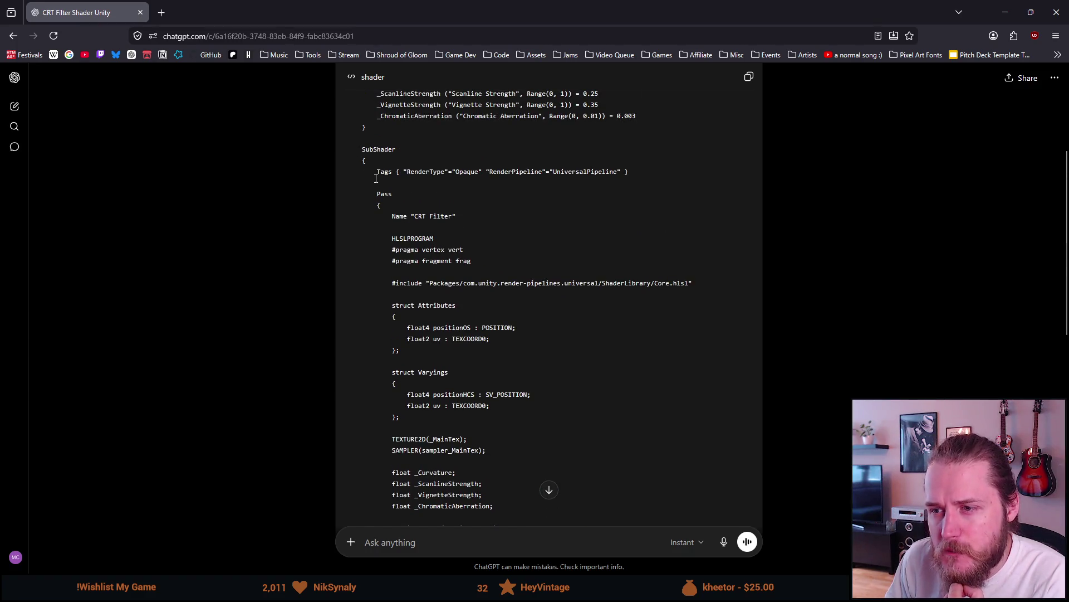
pyautogui.scroll(-1, 405, 218)
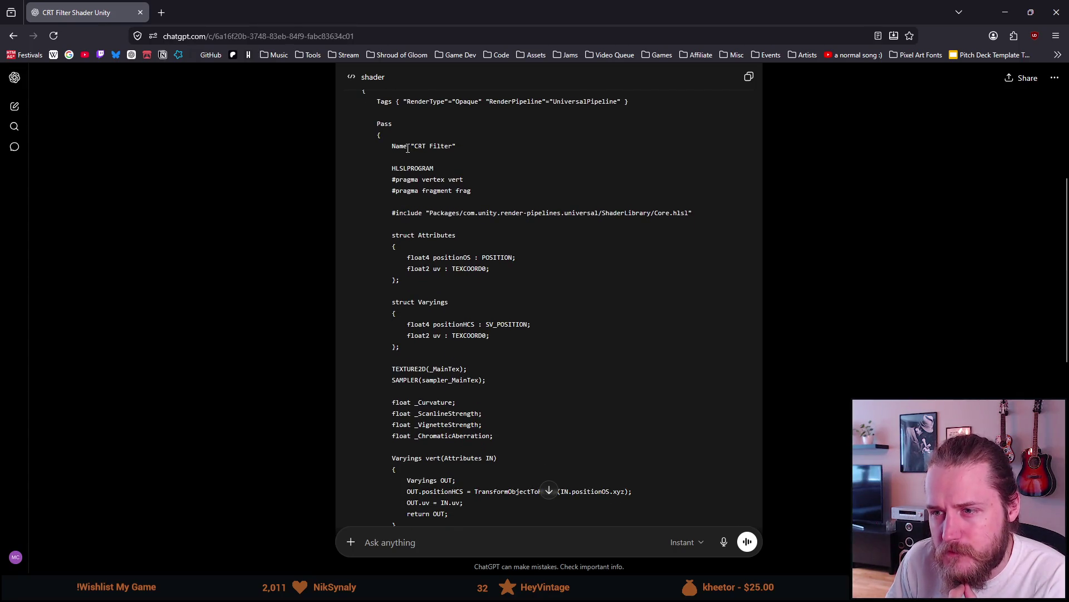
pyautogui.scroll(-1, 409, 149)
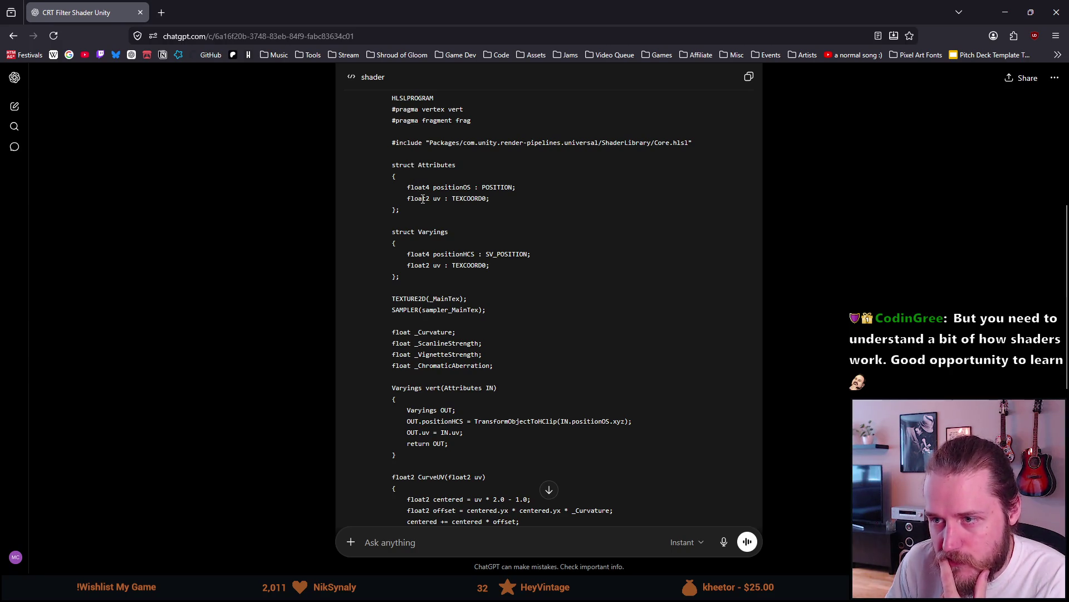
pyautogui.scroll(-1, 424, 198)
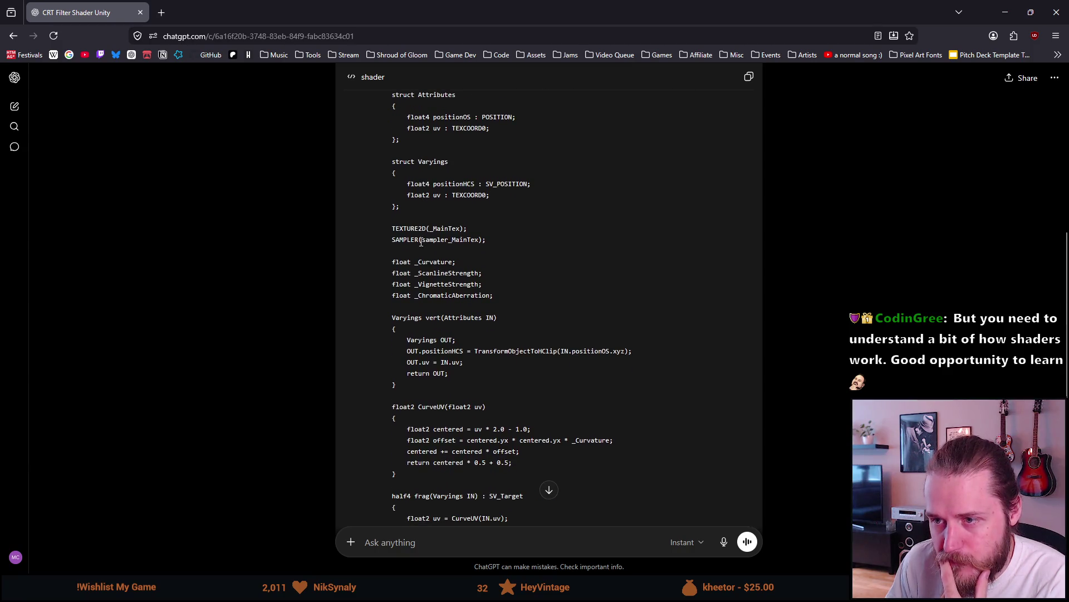
pyautogui.scroll(-1, 393, 268)
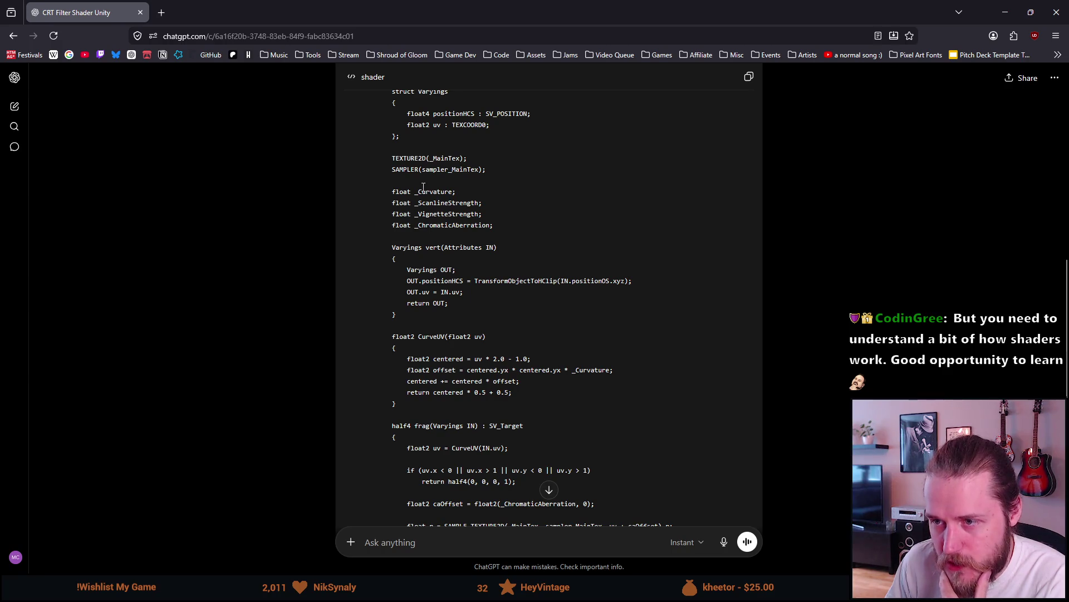
pyautogui.scroll(-1, 428, 210)
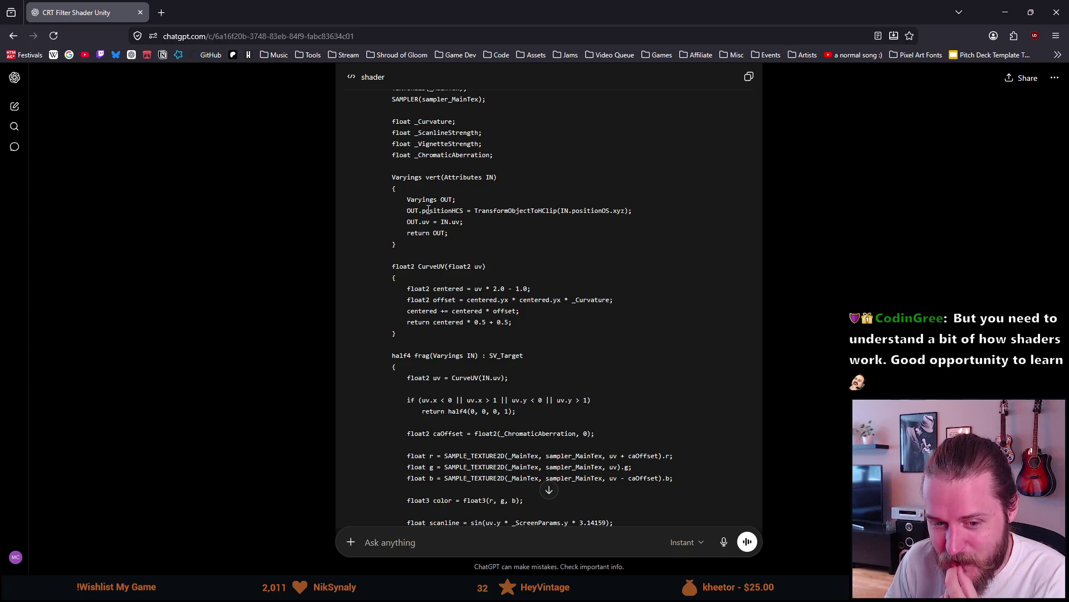
pyautogui.scroll(-1, 427, 209)
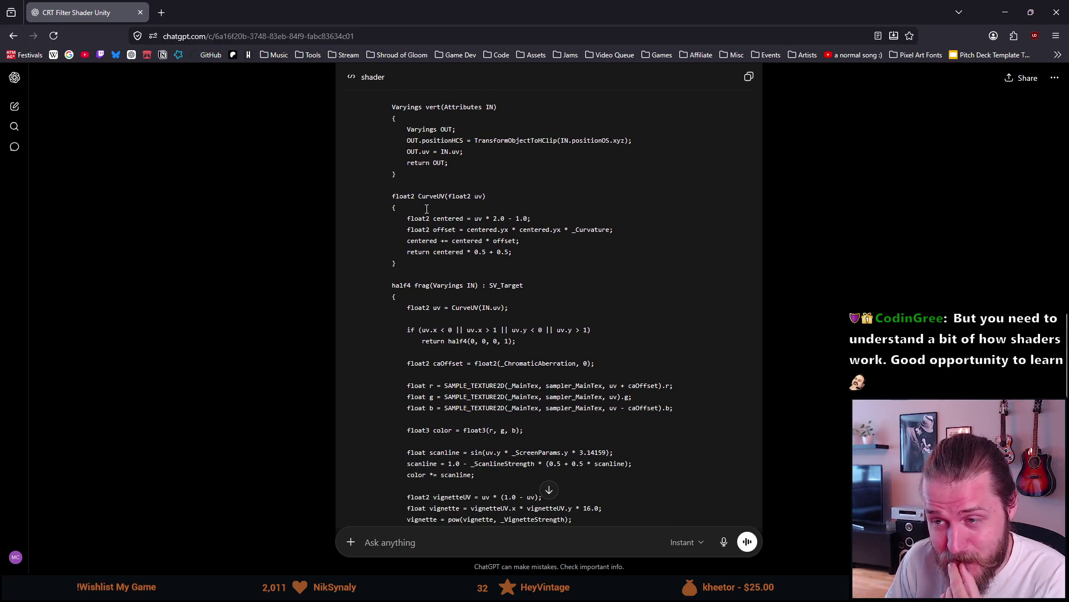
pyautogui.scroll(1, 427, 208)
pyautogui.scroll(-2, 426, 208)
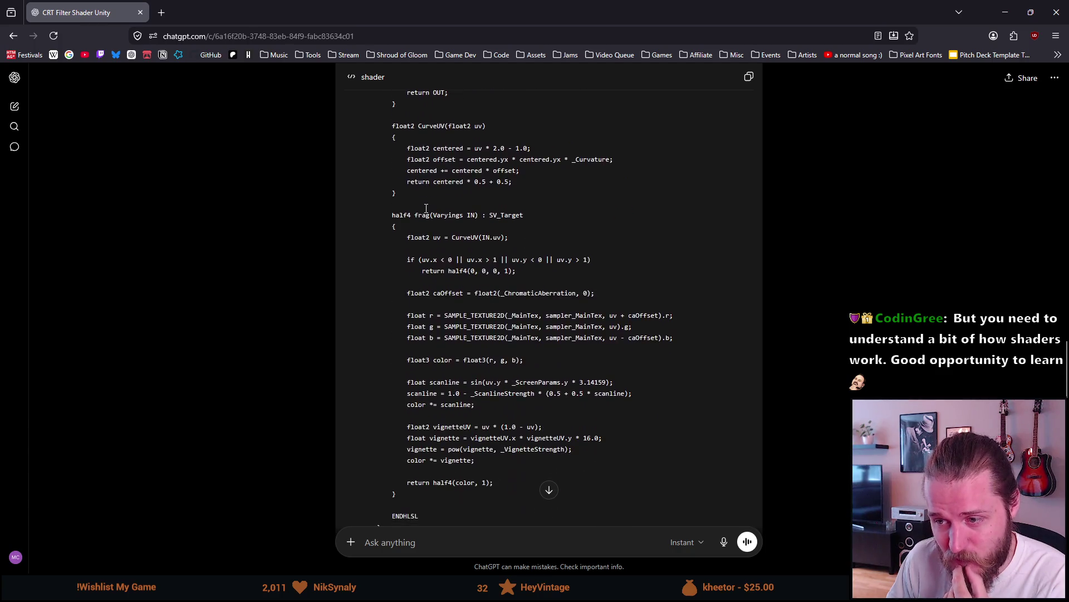
pyautogui.scroll(-2, 427, 208)
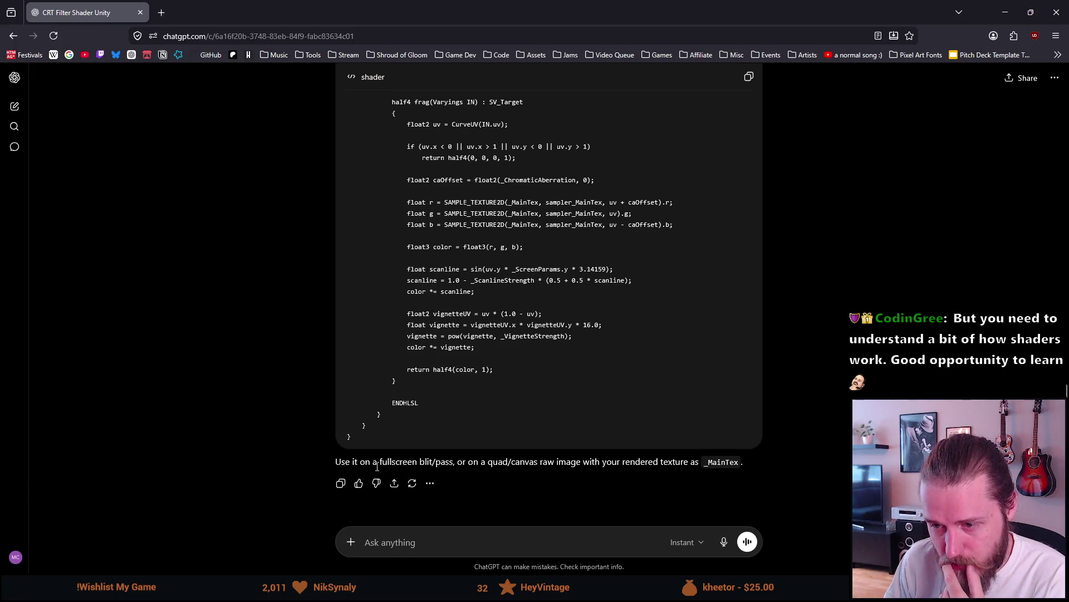
# Highlight the closing advice to use the shader on a fullscreen blit/pass, then scroll back up
pyautogui.moveTo(372, 466)
pyautogui.mouseDown()
pyautogui.moveTo(455, 460)
pyautogui.moveTo(379, 466)
pyautogui.mouseUp()
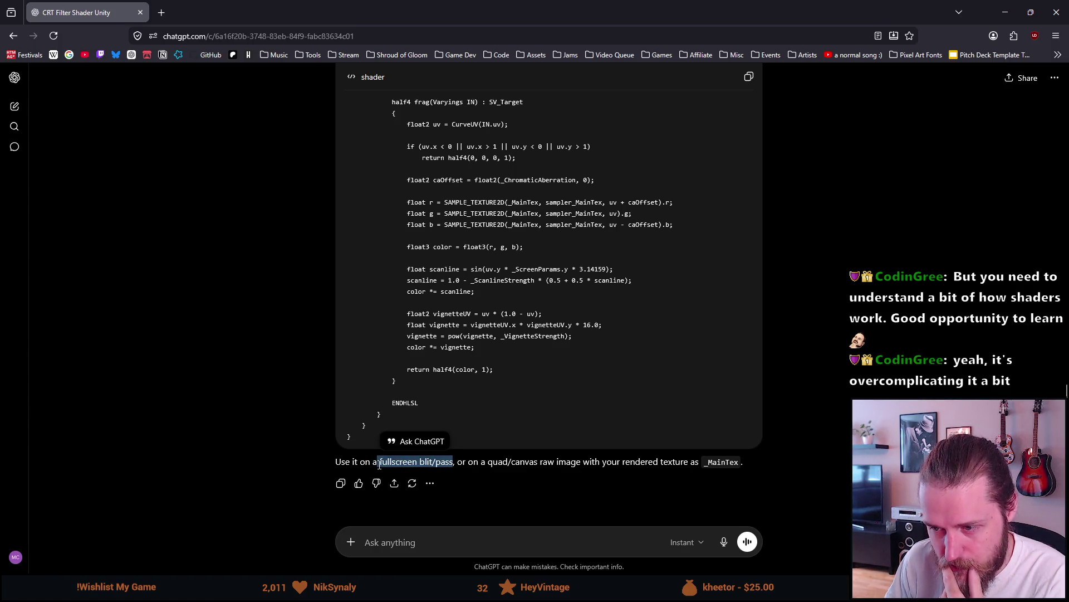
pyautogui.click(462, 459)
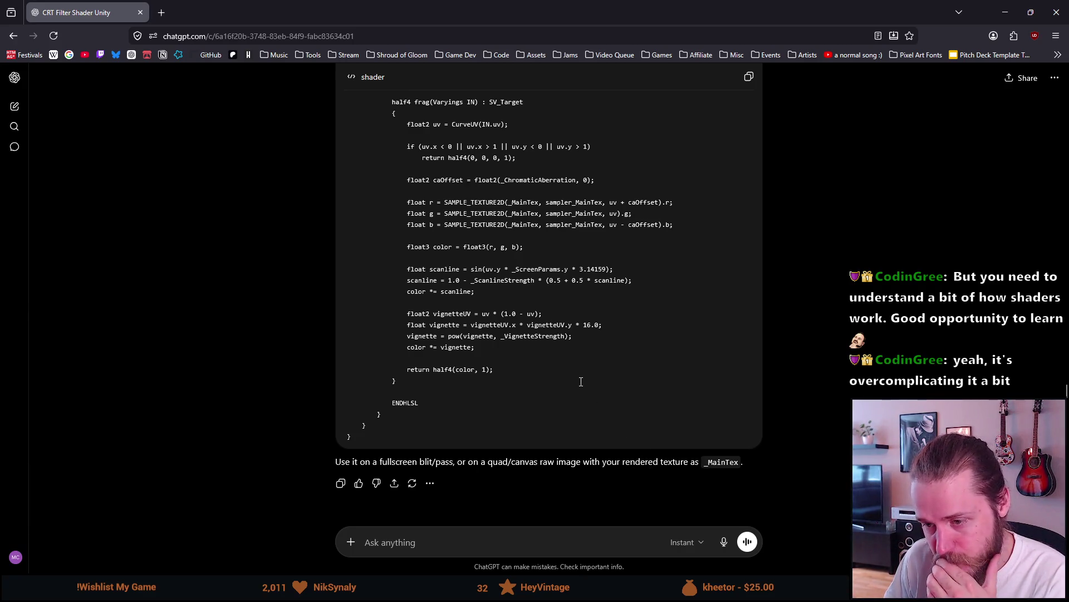
pyautogui.scroll(15, 579, 379)
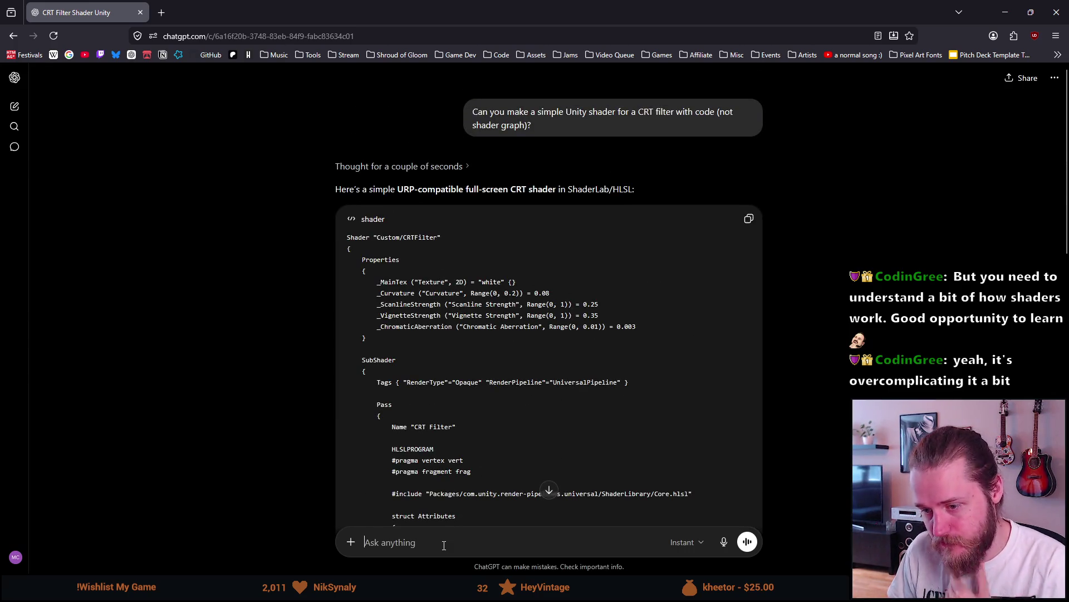
# Ask ChatGPT for only scanlines, with no vignette, curvature or chromatic aberration
pyautogui.write('I only want t')
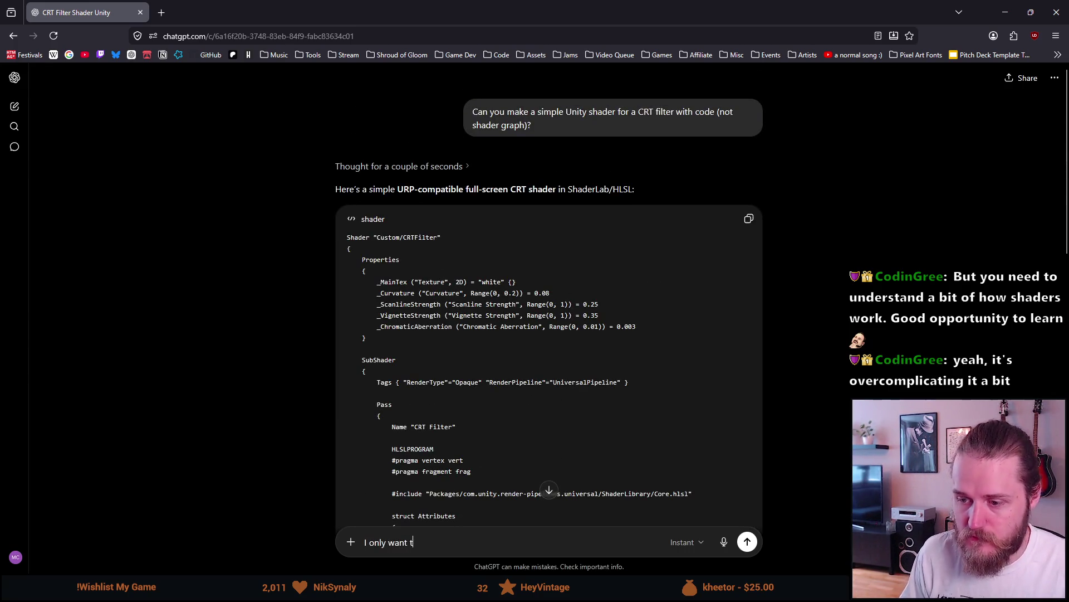
pyautogui.write('he scan')
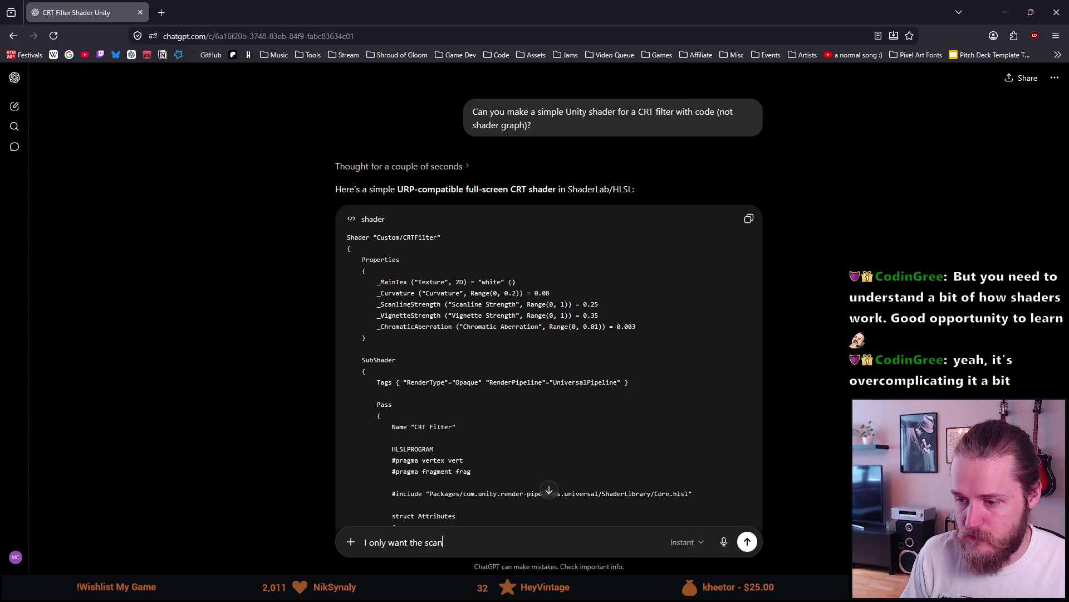
pyautogui.write('lines, no vign')
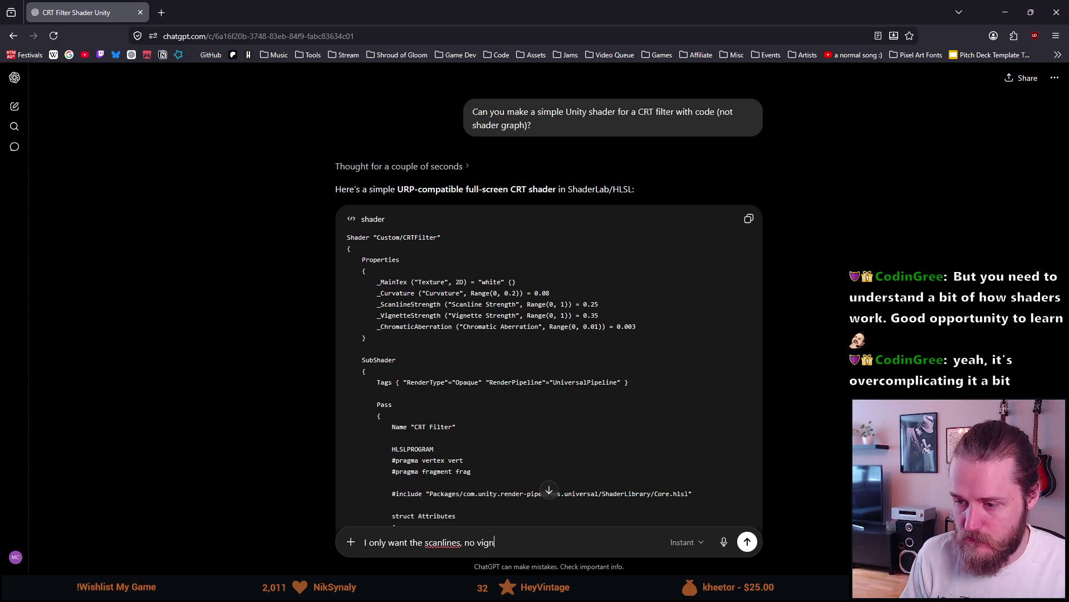
pyautogui.write('ette or')
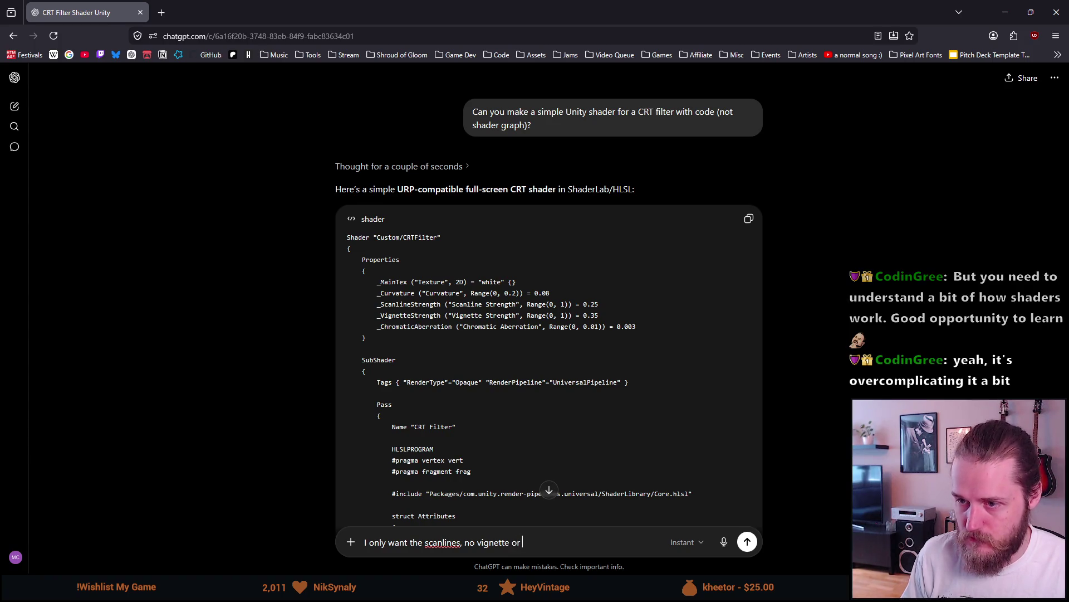
pyautogui.press('BackSpace')
pyautogui.press('BackSpace')
pyautogui.press('BackSpace')
pyautogui.write(', cu')
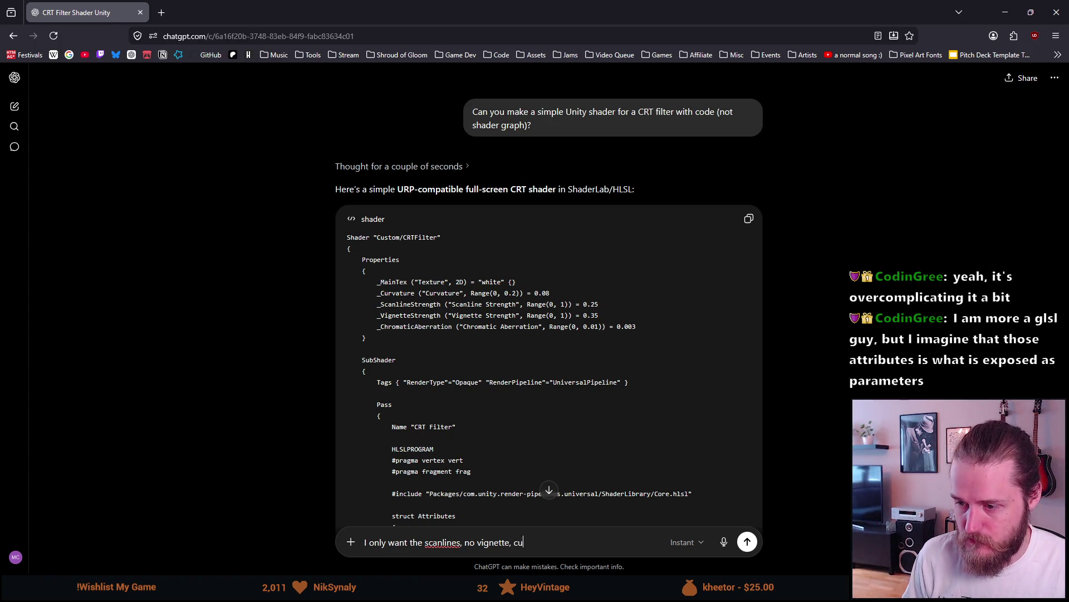
pyautogui.write('rvature or c')
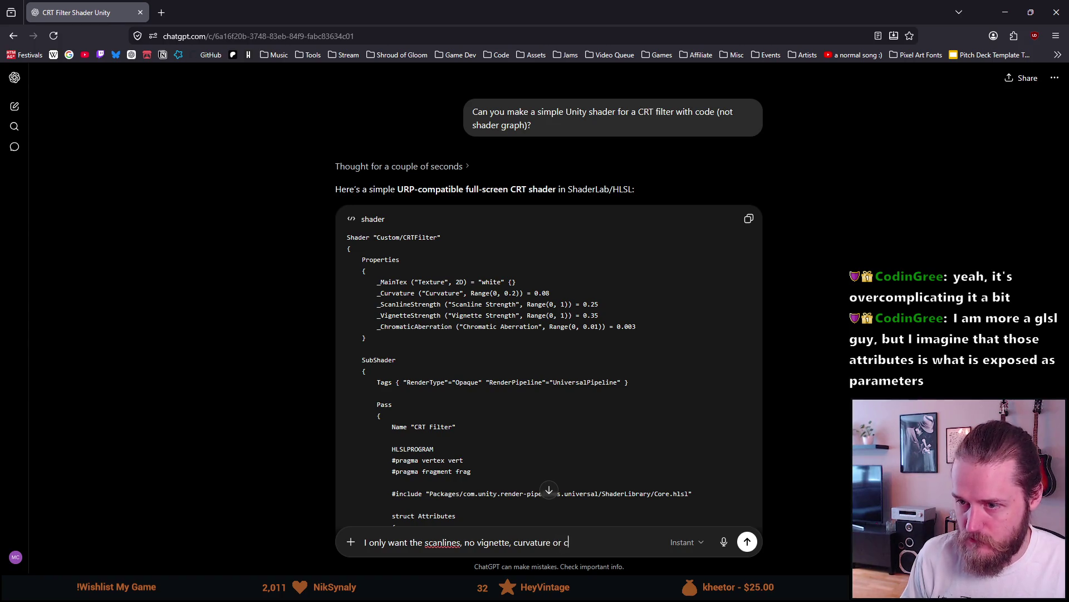
pyautogui.write('hromatic abberation')
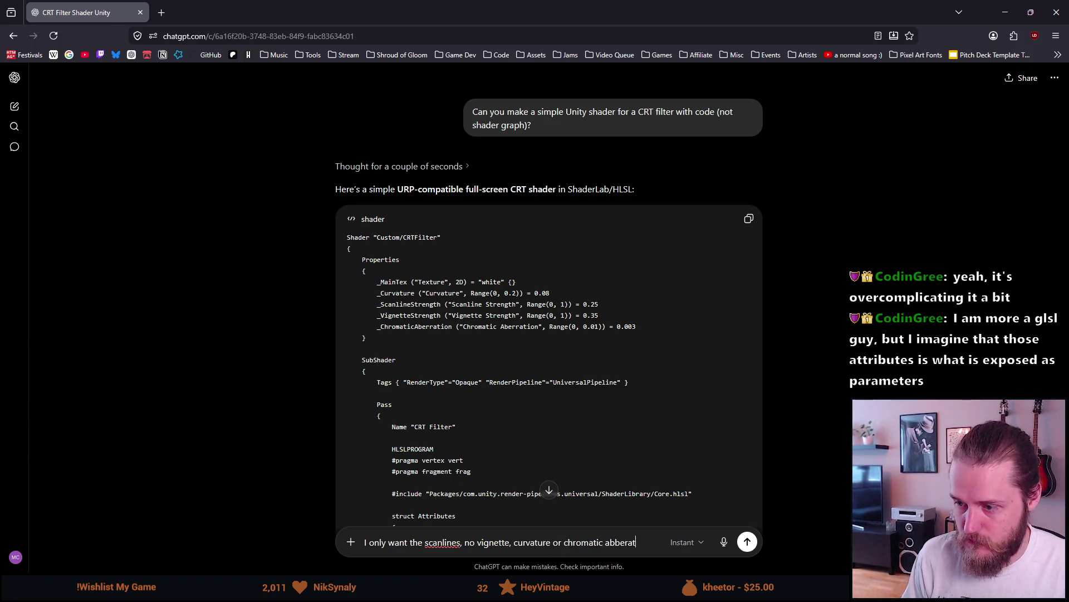
pyautogui.press('Return')
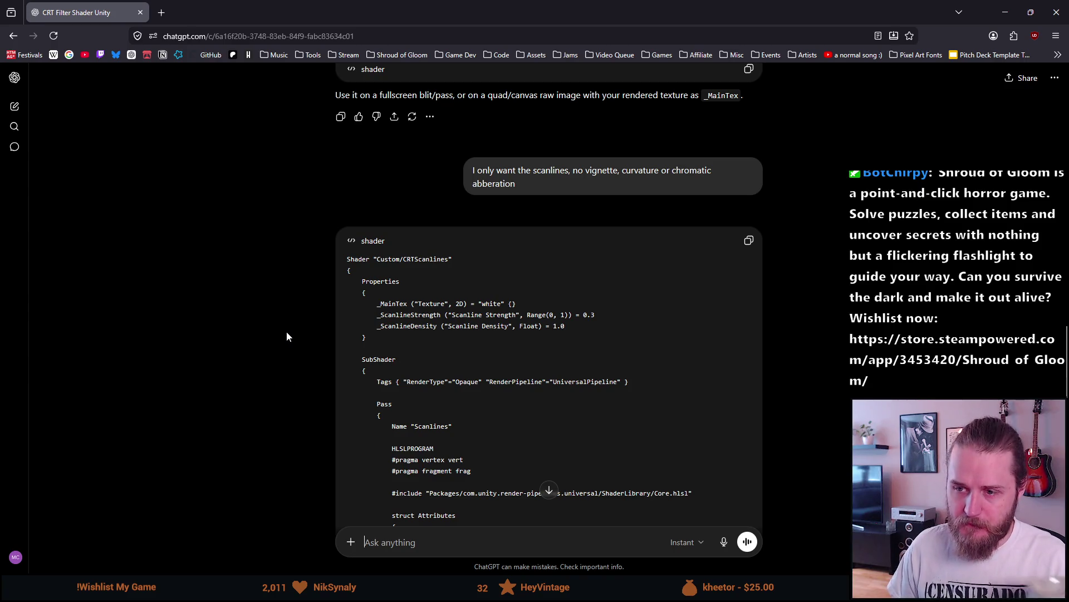
# Review the returned Custom/CRTScanlines code, noting the _ScanlineStrength 0.3 and _ScanlineDensity defaults
pyautogui.scroll(-2, 287, 337)
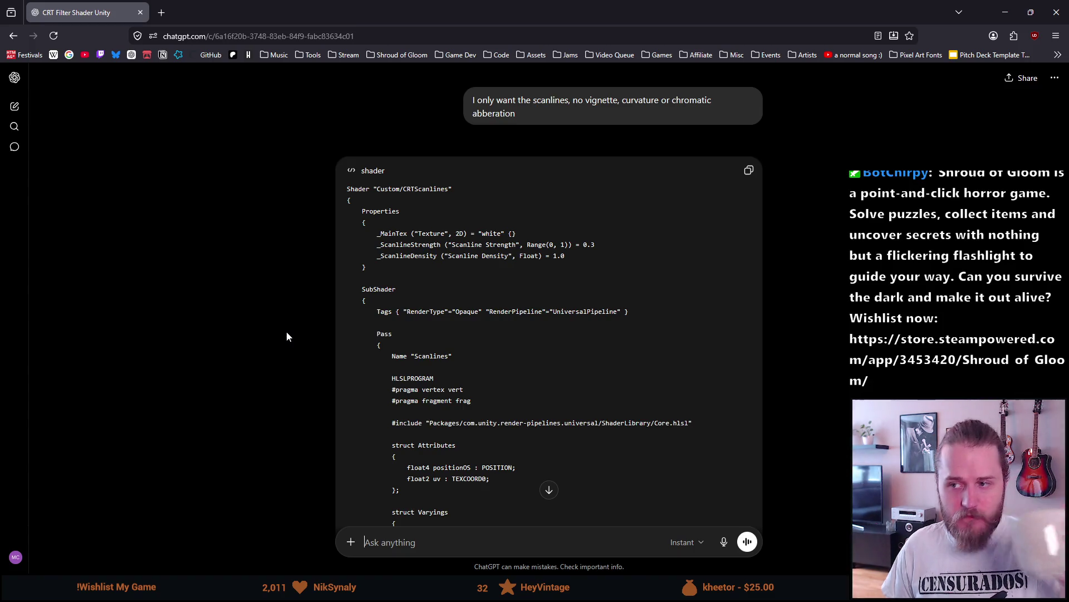
pyautogui.doubleClick(589, 245)
pyautogui.doubleClick(558, 255)
pyautogui.click(481, 289)
pyautogui.scroll(-2, 485, 289)
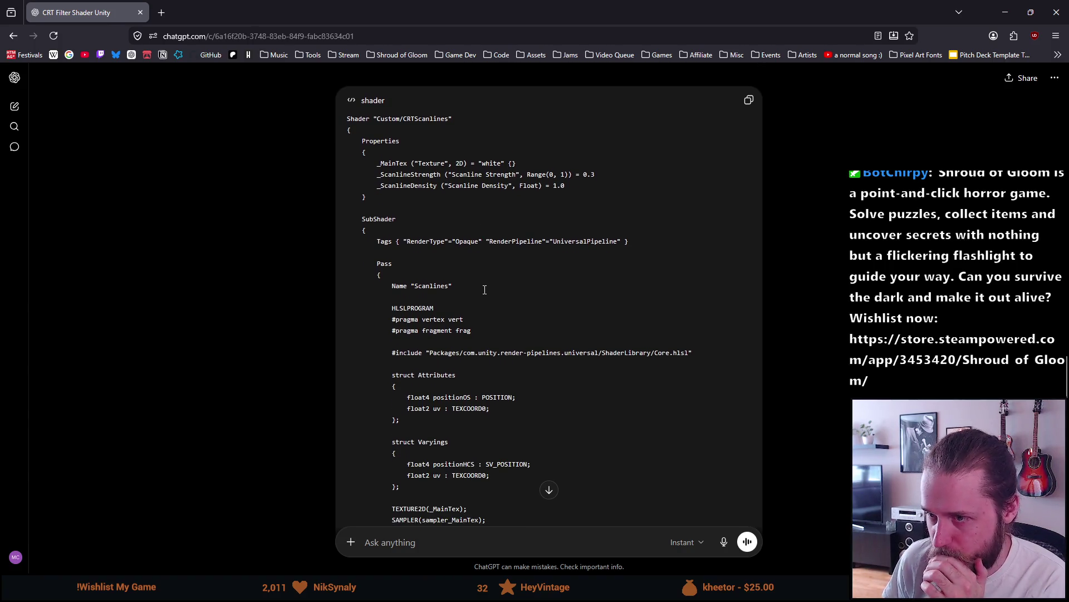
pyautogui.scroll(-2, 484, 289)
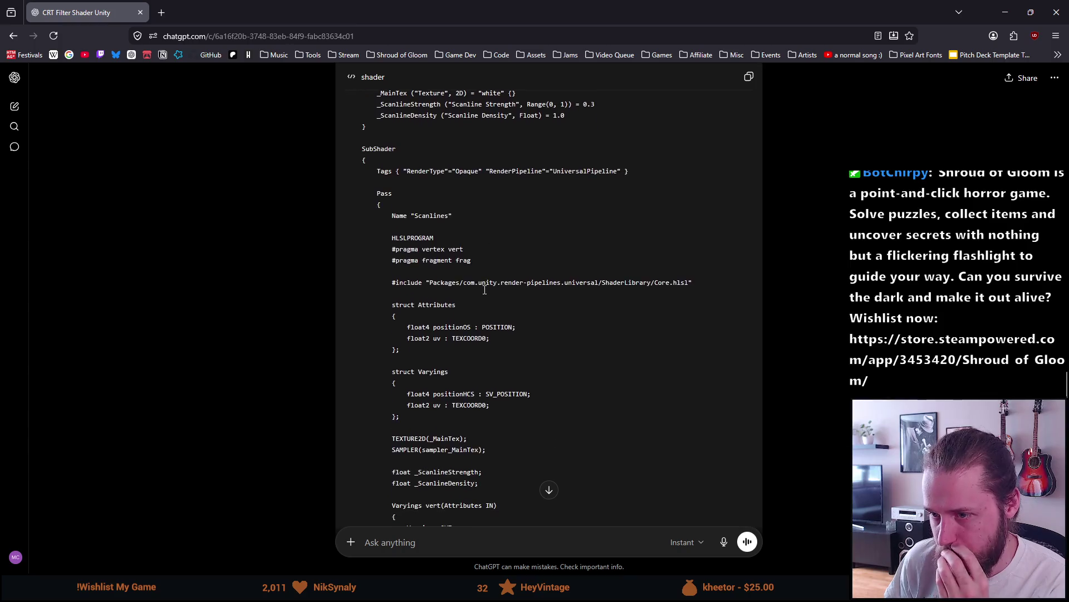
pyautogui.scroll(-2, 479, 286)
pyautogui.scroll(-8, 472, 284)
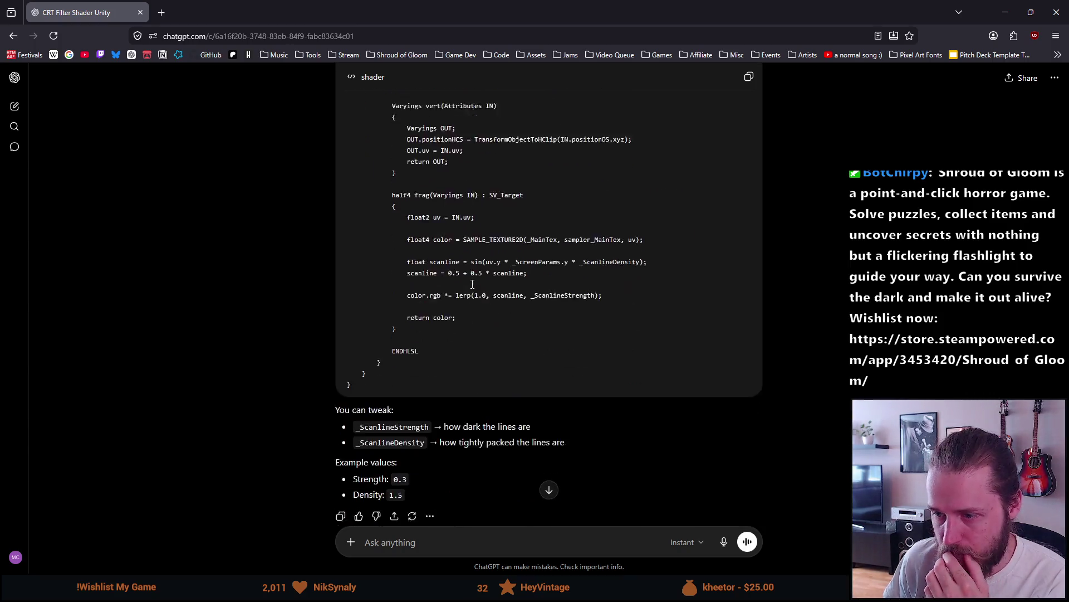
# Scroll back to the top of the Custom/CRTScanlines code and highlight its shader name line
pyautogui.scroll(4, 476, 280)
pyautogui.scroll(6, 476, 280)
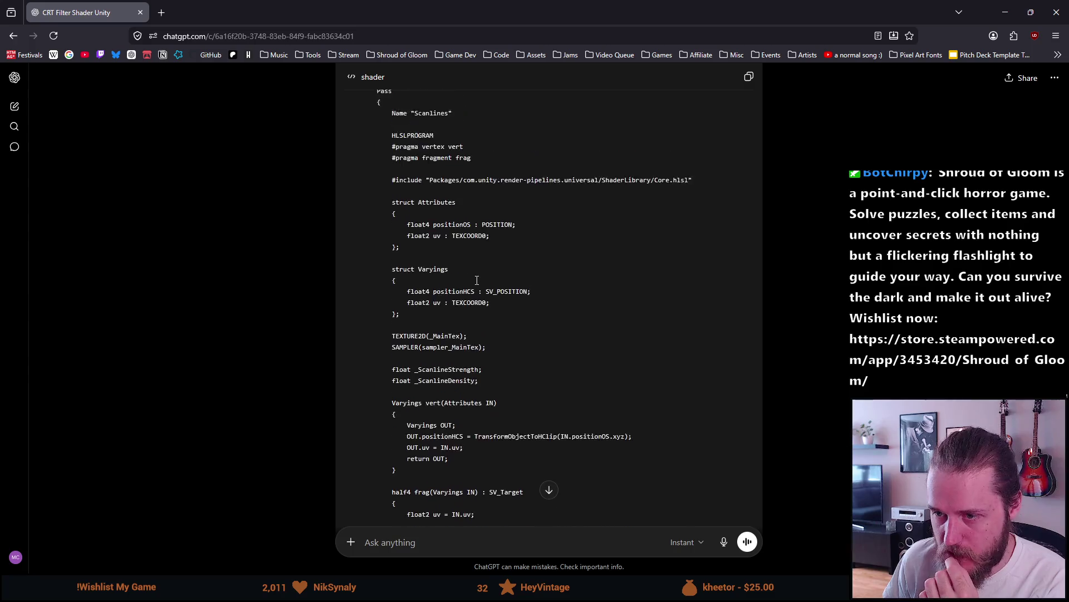
pyautogui.scroll(4, 477, 281)
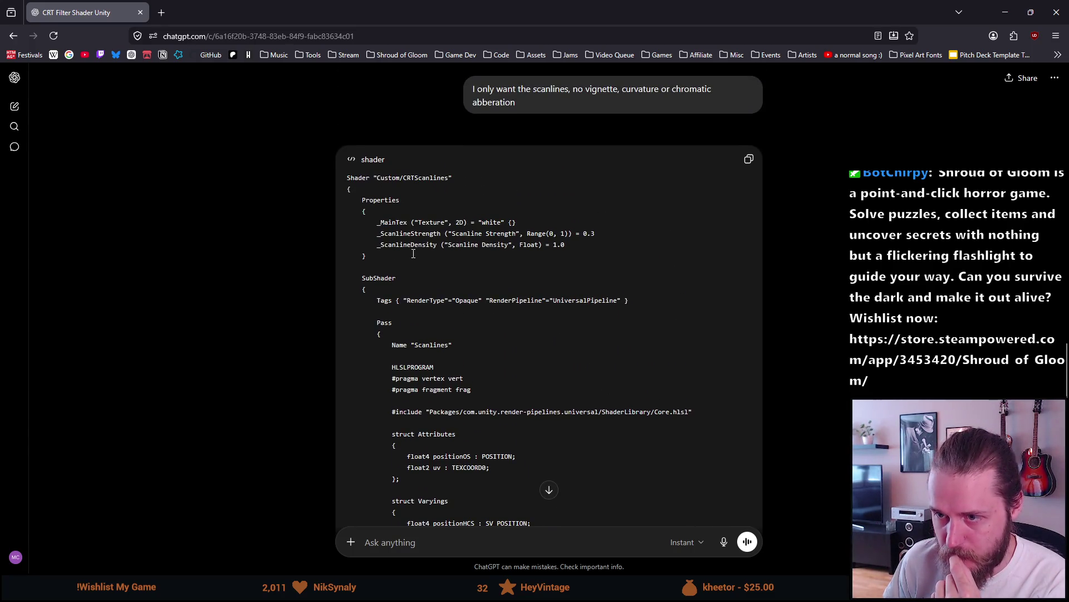
pyautogui.scroll(-15, 413, 253)
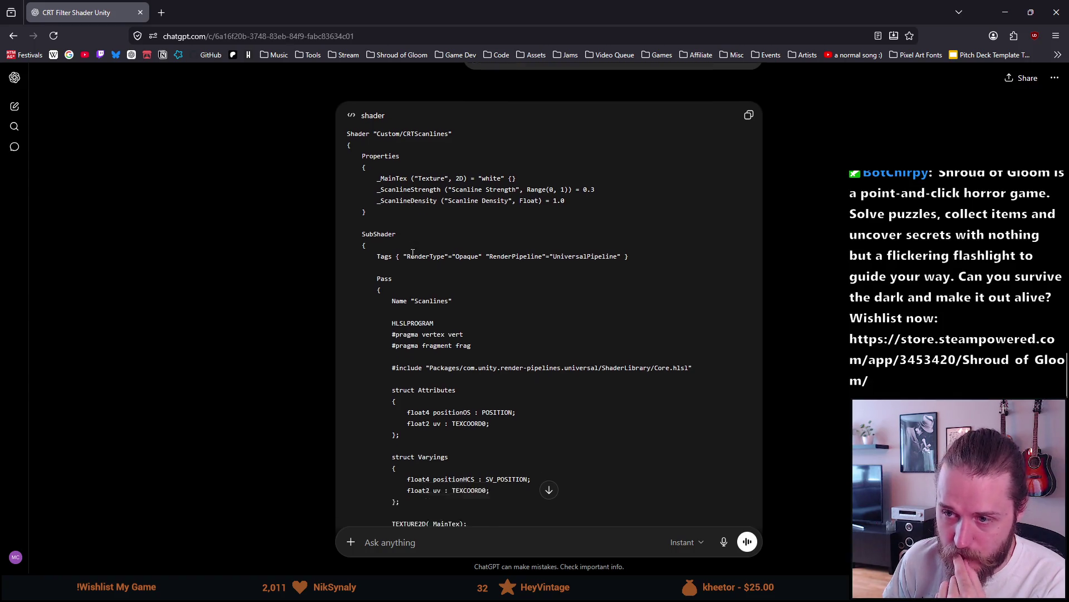
pyautogui.scroll(8, 414, 253)
pyautogui.scroll(10, 413, 253)
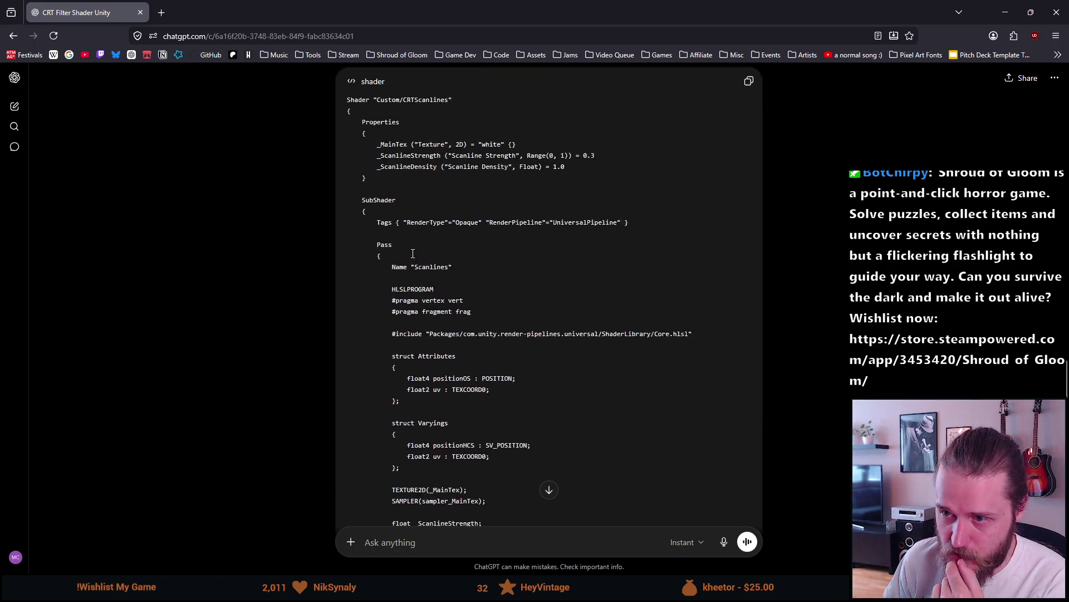
pyautogui.scroll(20, 413, 253)
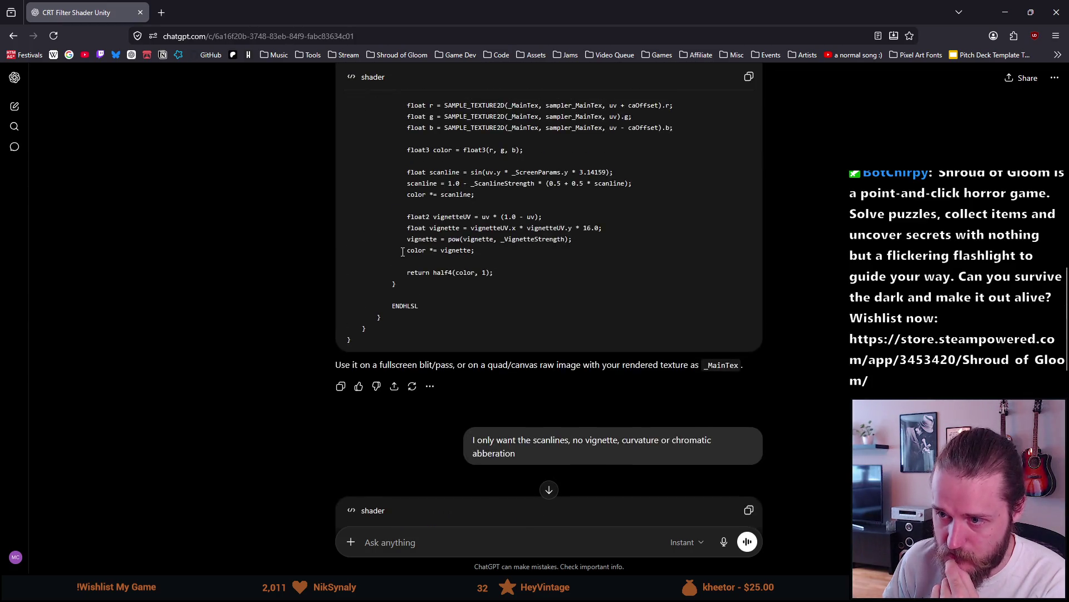
pyautogui.scroll(-20, 404, 252)
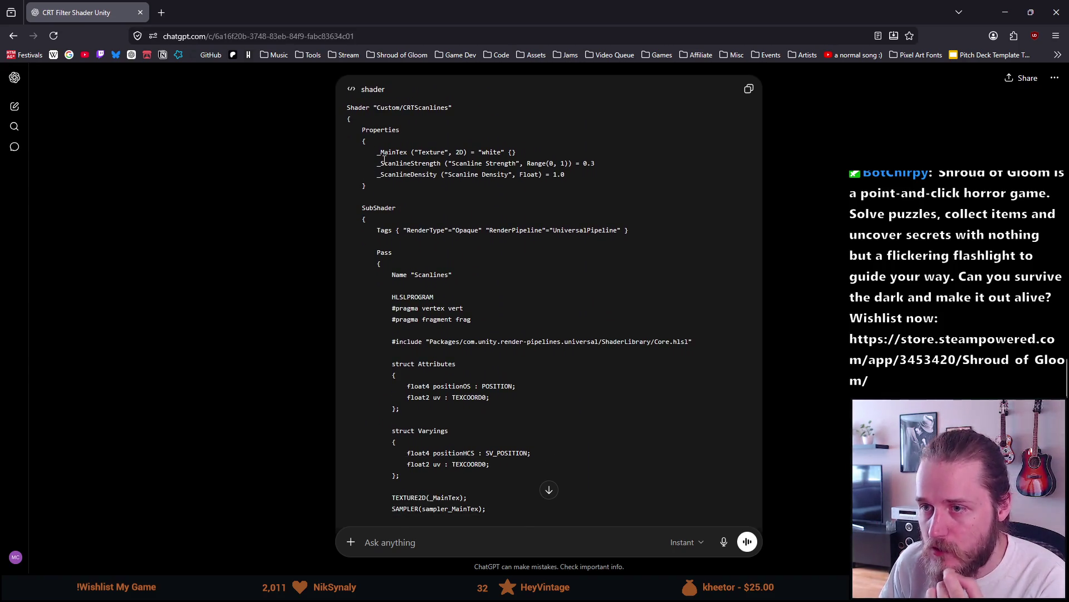
pyautogui.moveTo(351, 133)
pyautogui.mouseDown()
pyautogui.moveTo(400, 130)
pyautogui.moveTo(349, 104)
pyautogui.mouseUp()
pyautogui.click(401, 125)
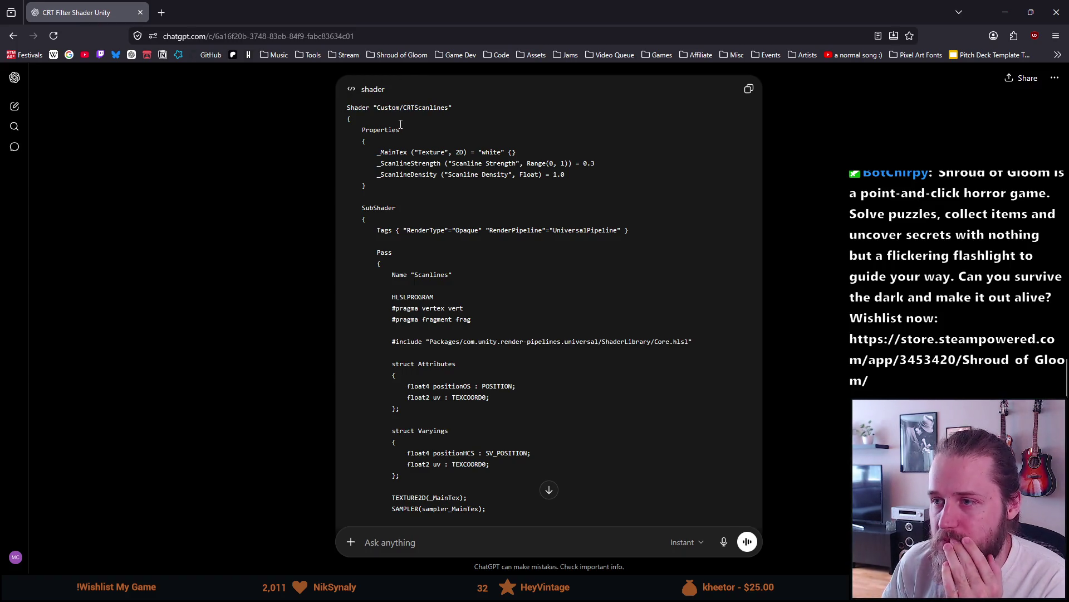
# Examine the scanline shader's name, Properties and SubShader lines
pyautogui.scroll(-10, 373, 121)
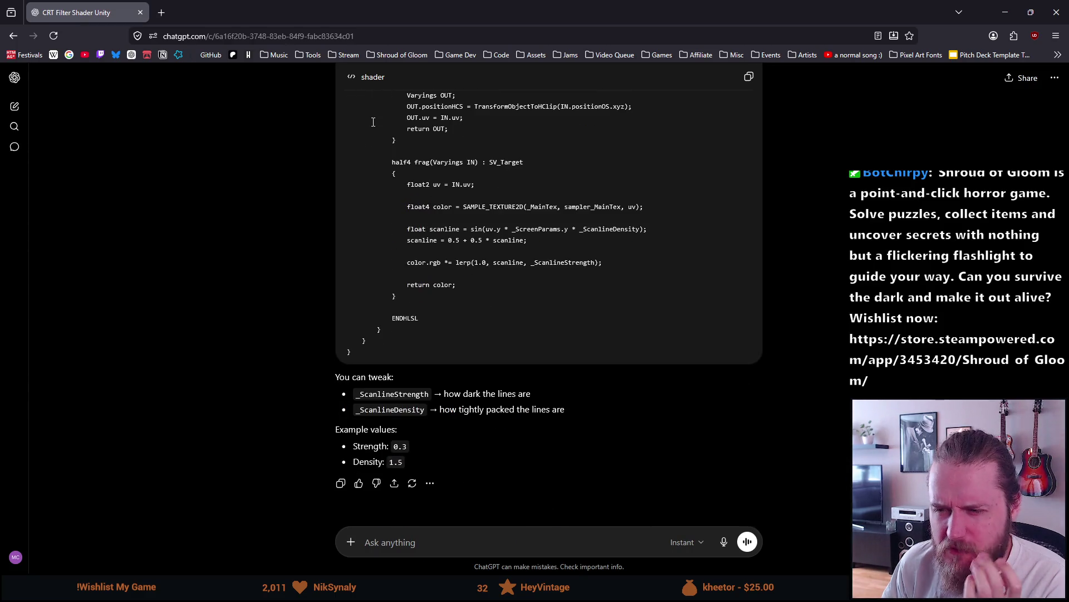
pyautogui.scroll(4, 373, 122)
pyautogui.scroll(10, 373, 121)
pyautogui.moveTo(349, 248); pyautogui.dragTo(457, 250)
pyautogui.click(364, 256)
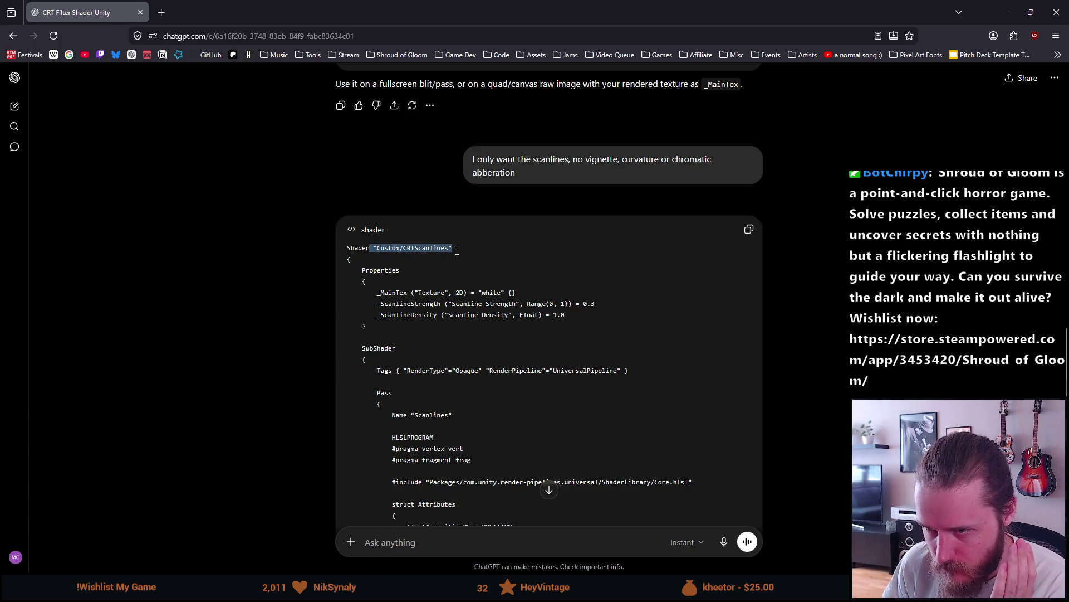
pyautogui.click(371, 220)
pyautogui.scroll(-1, 371, 220)
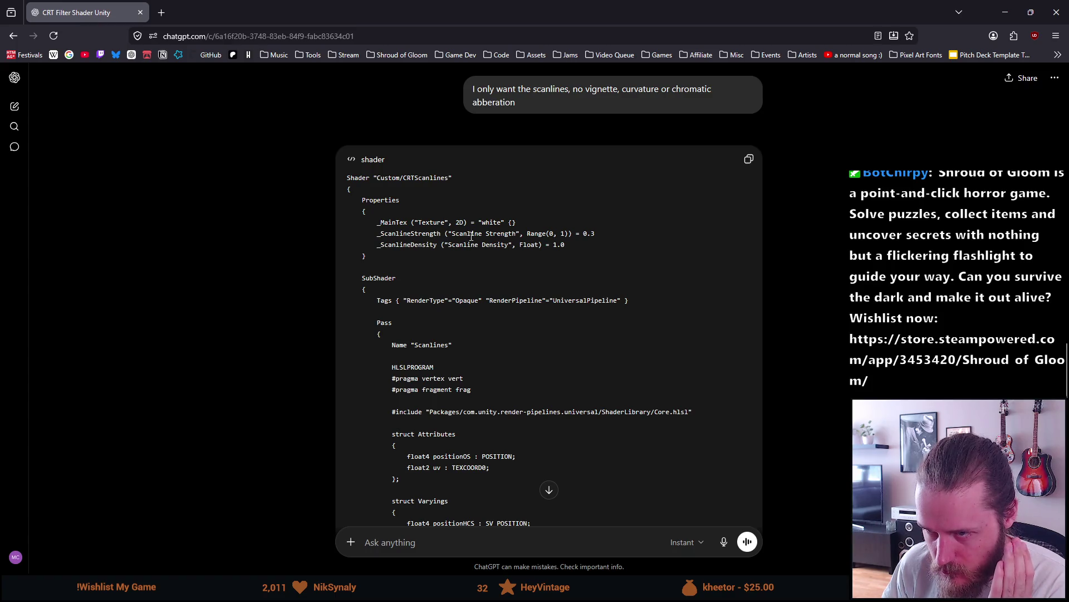
pyautogui.scroll(-1, 417, 271)
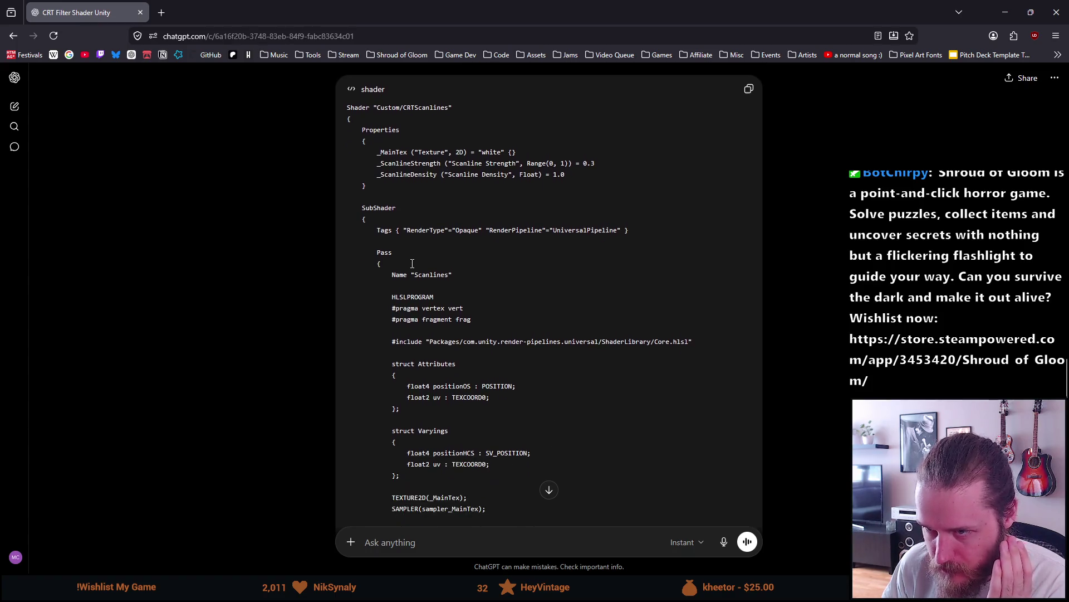
pyautogui.moveTo(367, 211); pyautogui.dragTo(394, 215)
pyautogui.click(376, 242)
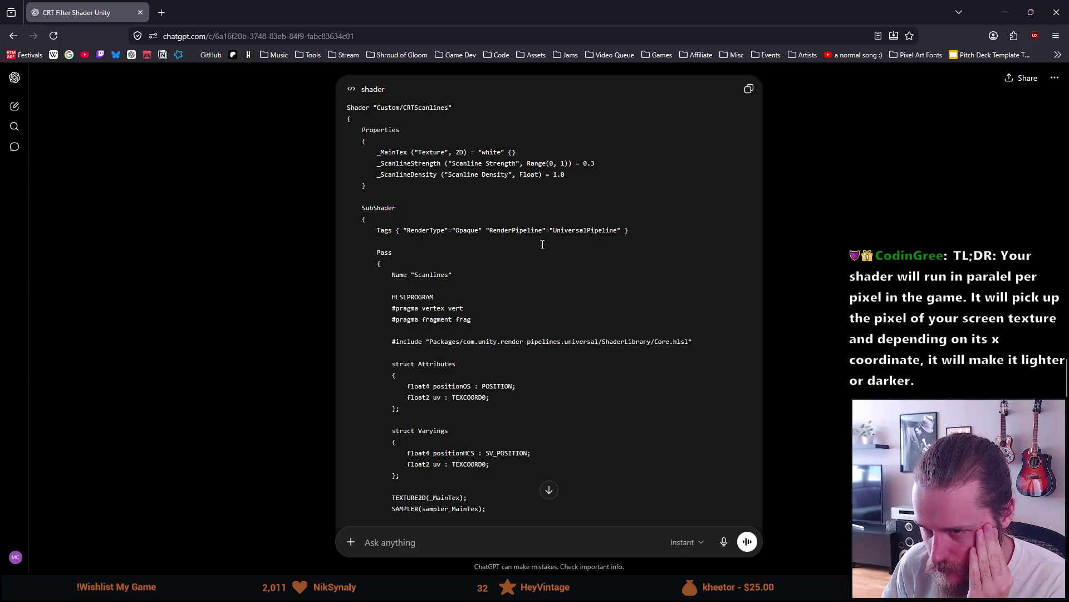
# Read through the sine-scanline pass and select the code from HLSLPROGRAM to the include line
pyautogui.scroll(-1, 393, 265)
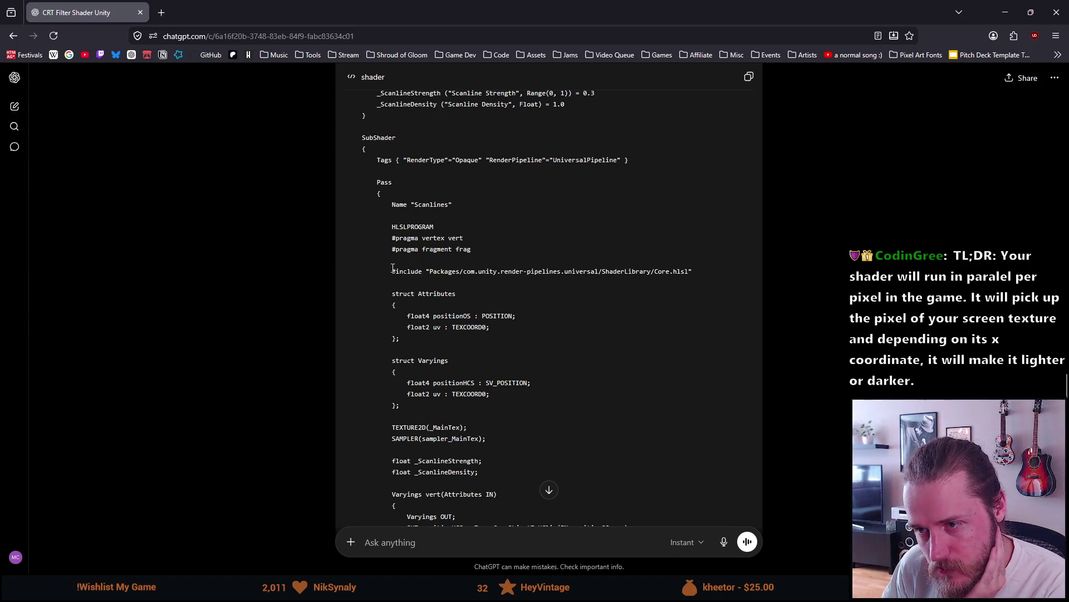
pyautogui.scroll(-1, 392, 268)
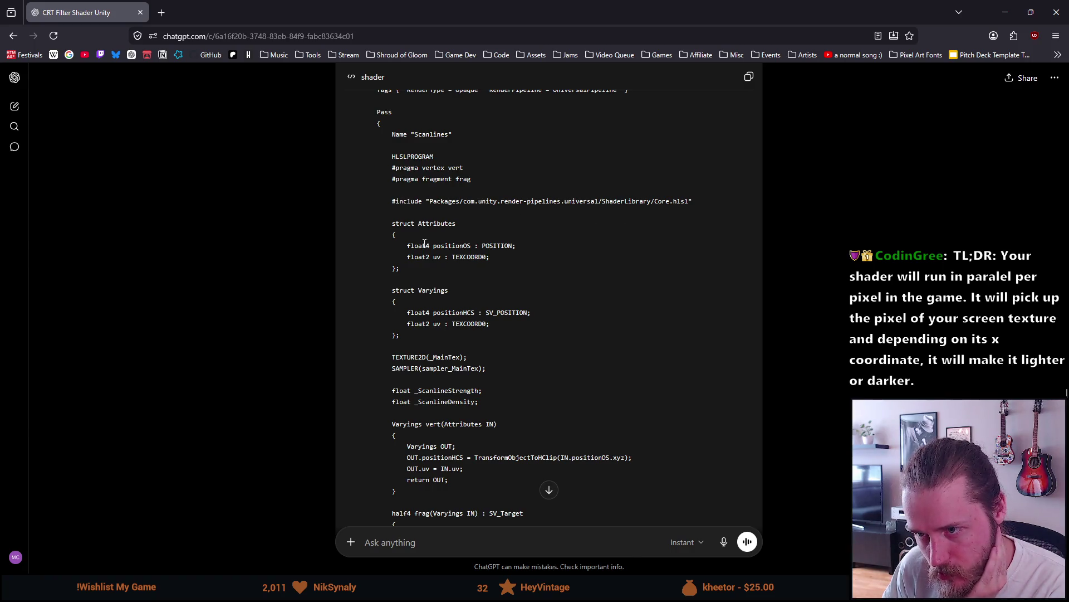
pyautogui.scroll(-1, 418, 246)
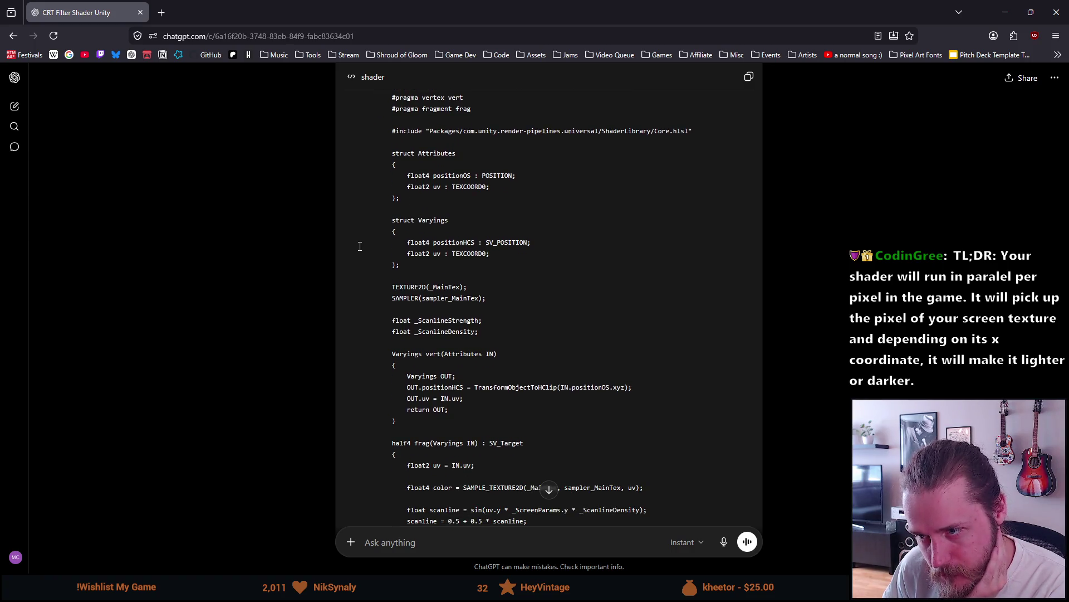
pyautogui.scroll(-2, 360, 246)
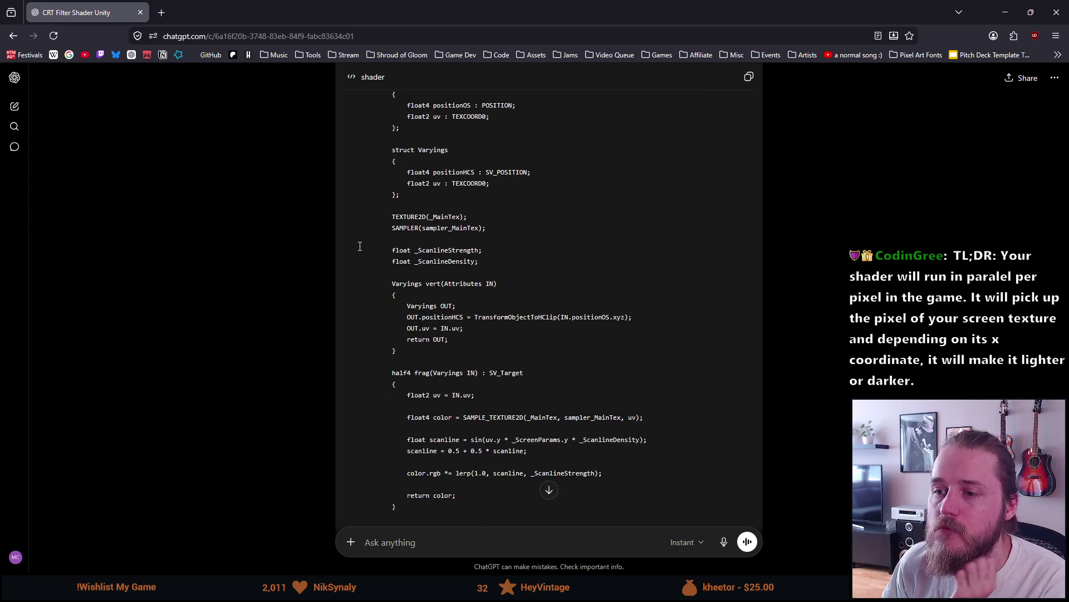
pyautogui.scroll(-2, 360, 246)
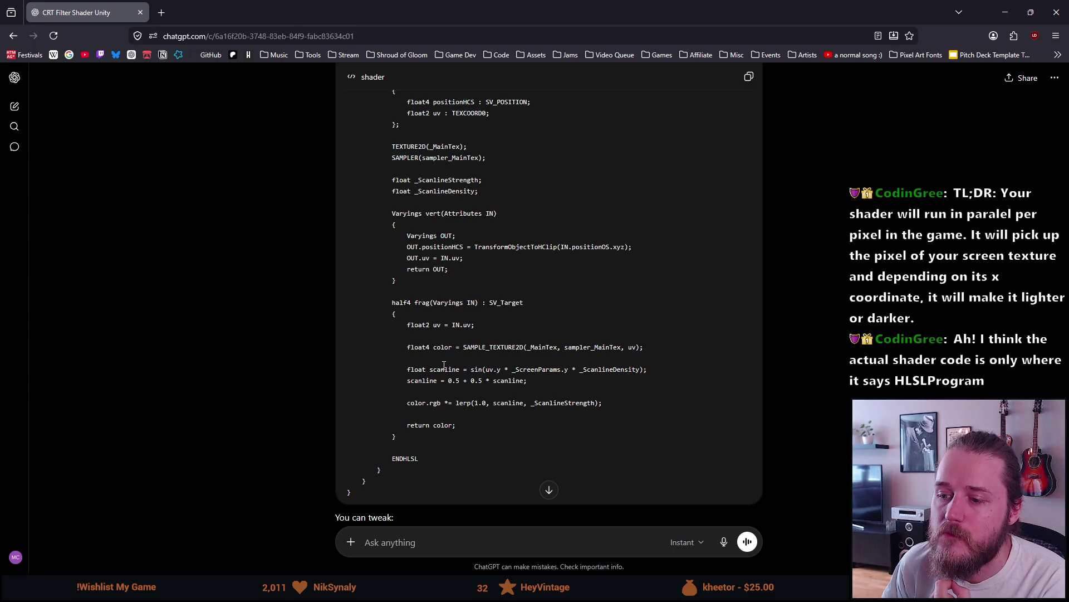
pyautogui.scroll(-3, 444, 365)
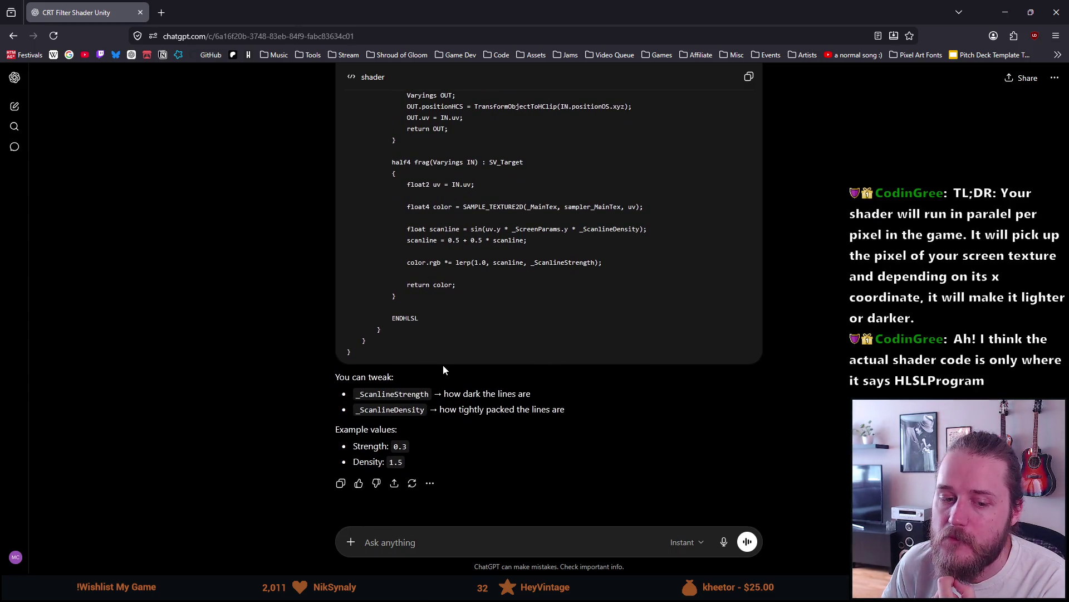
pyautogui.scroll(1, 444, 366)
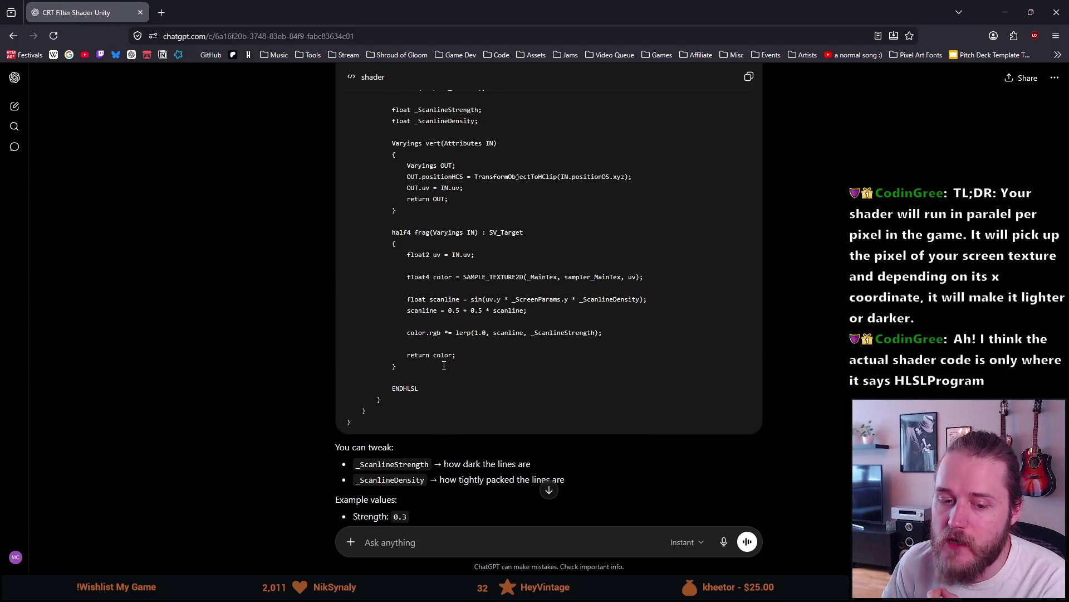
pyautogui.scroll(4, 444, 366)
pyautogui.scroll(4, 443, 364)
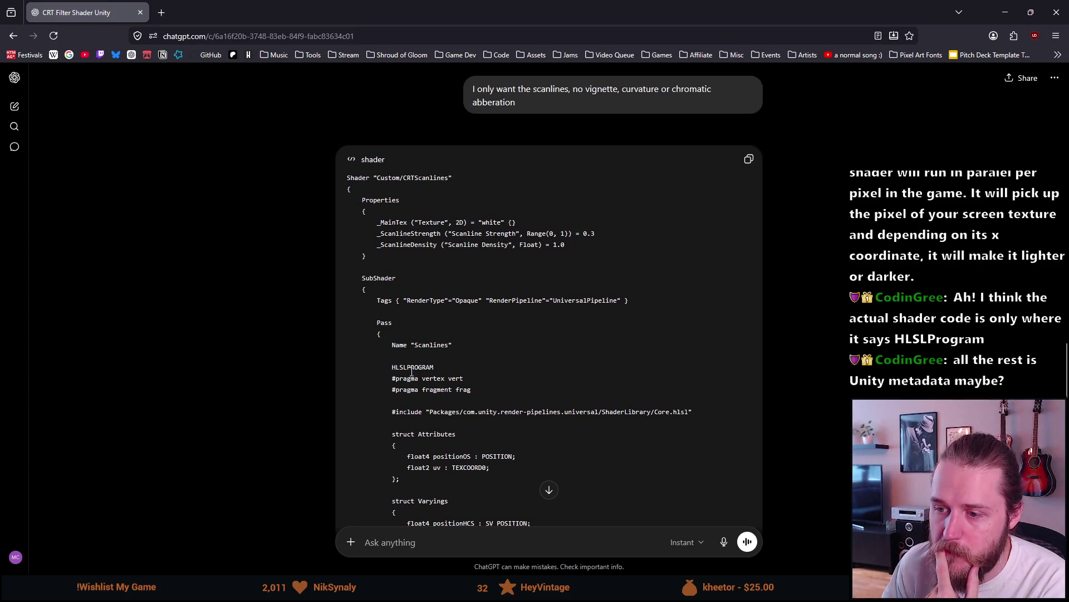
pyautogui.moveTo(388, 371); pyautogui.dragTo(429, 410)
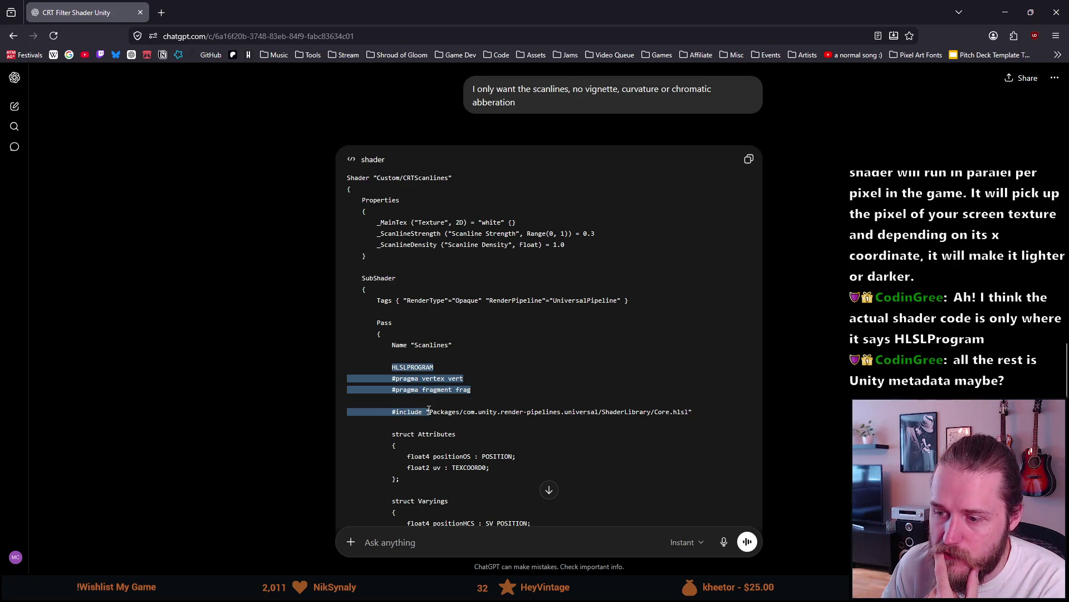
pyautogui.moveTo(428, 410)
pyautogui.mouseDown()
pyautogui.moveTo(453, 554)
pyautogui.moveTo(448, 504)
pyautogui.mouseUp()
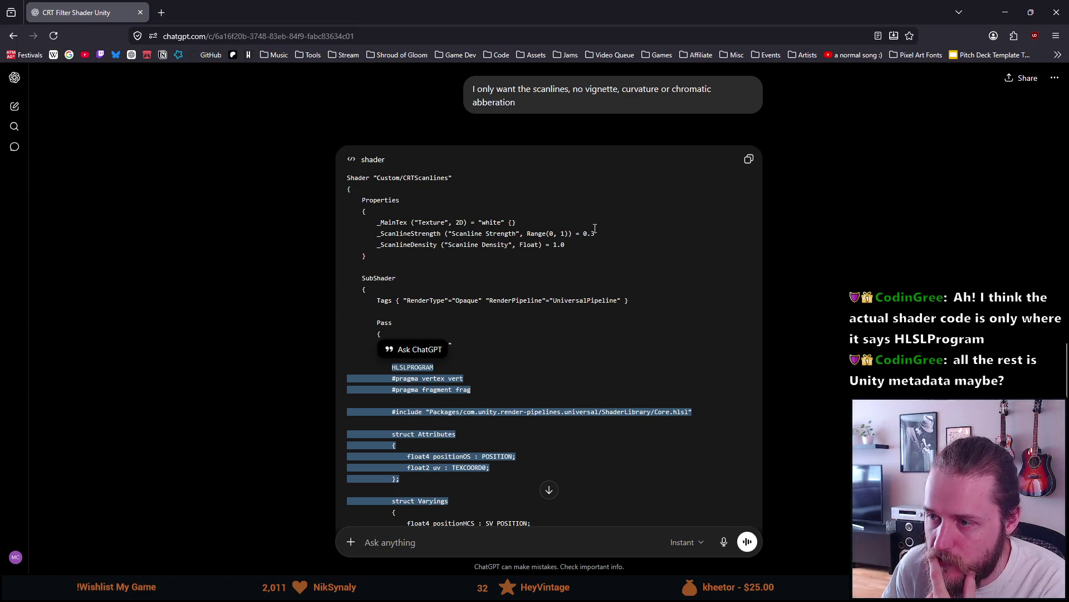
pyautogui.click(567, 247)
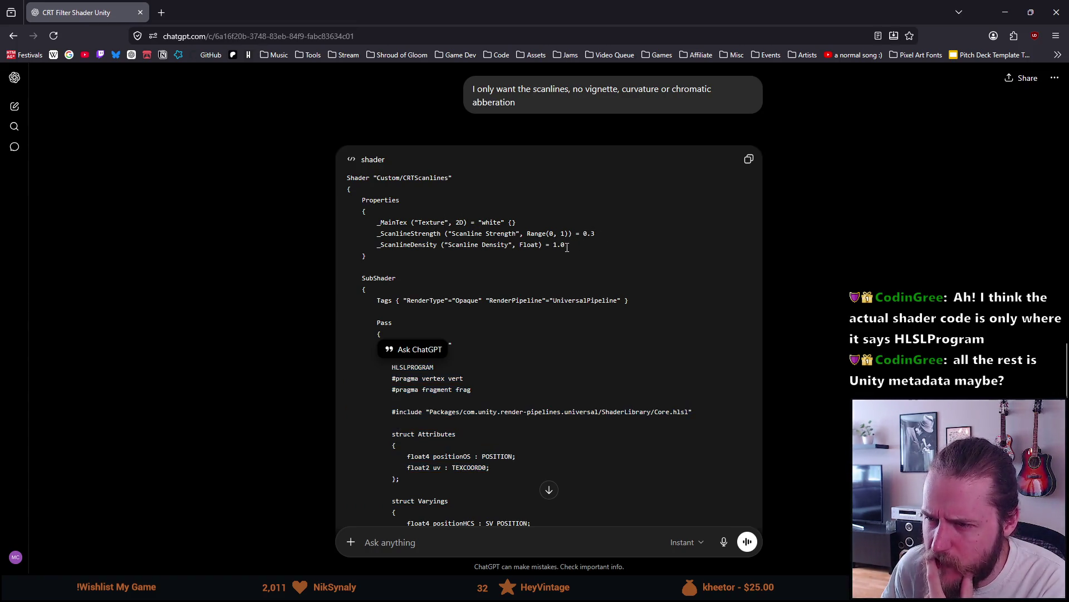
pyautogui.moveTo(567, 247); pyautogui.dragTo(375, 222)
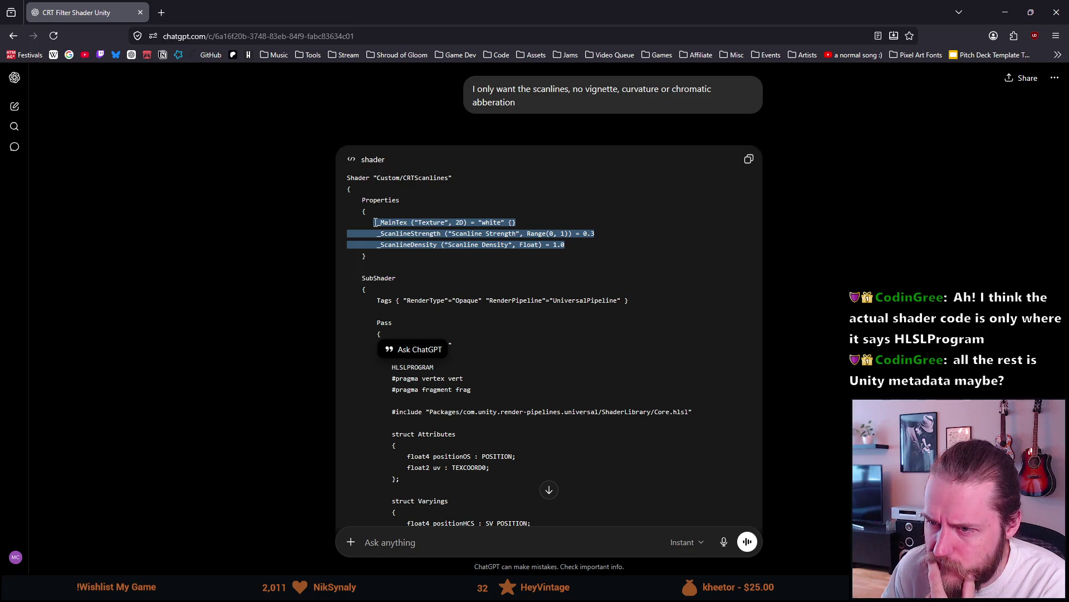
pyautogui.click(375, 223)
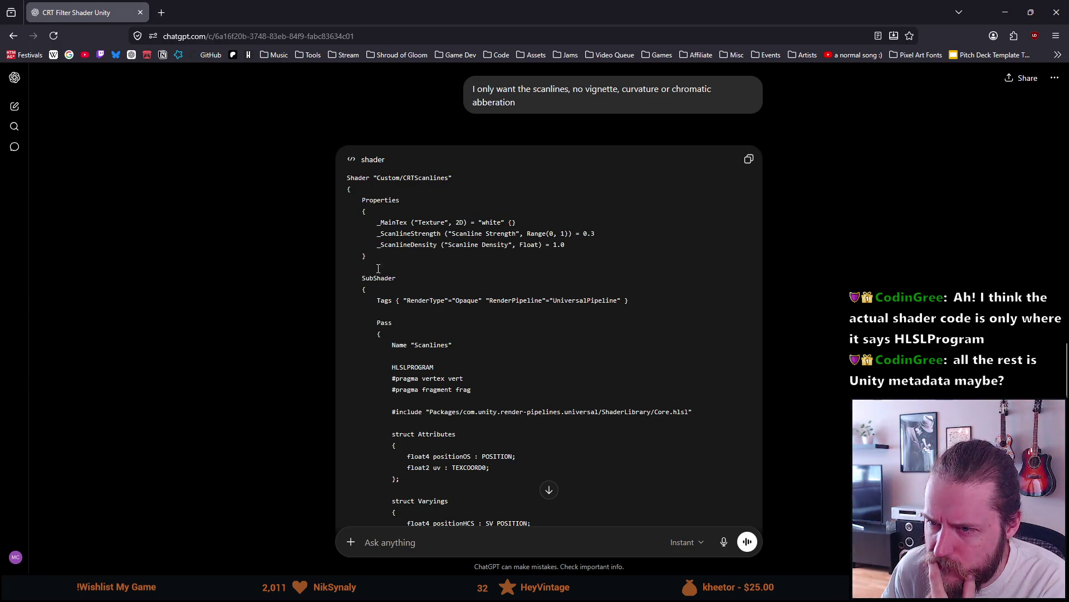
pyautogui.moveTo(362, 201); pyautogui.dragTo(407, 200)
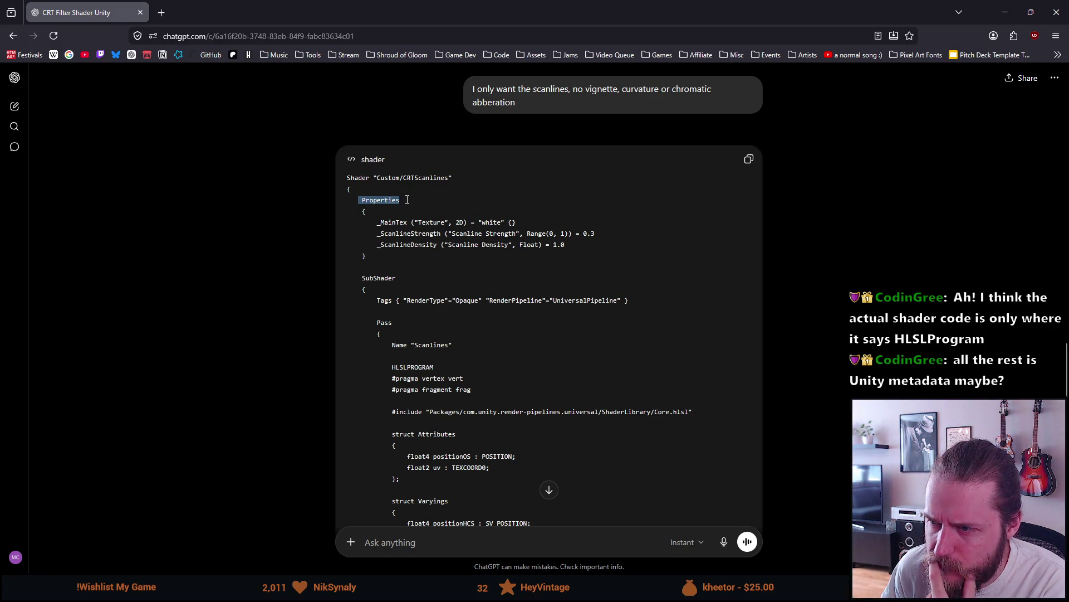
pyautogui.click(378, 262)
pyautogui.scroll(-8, 378, 263)
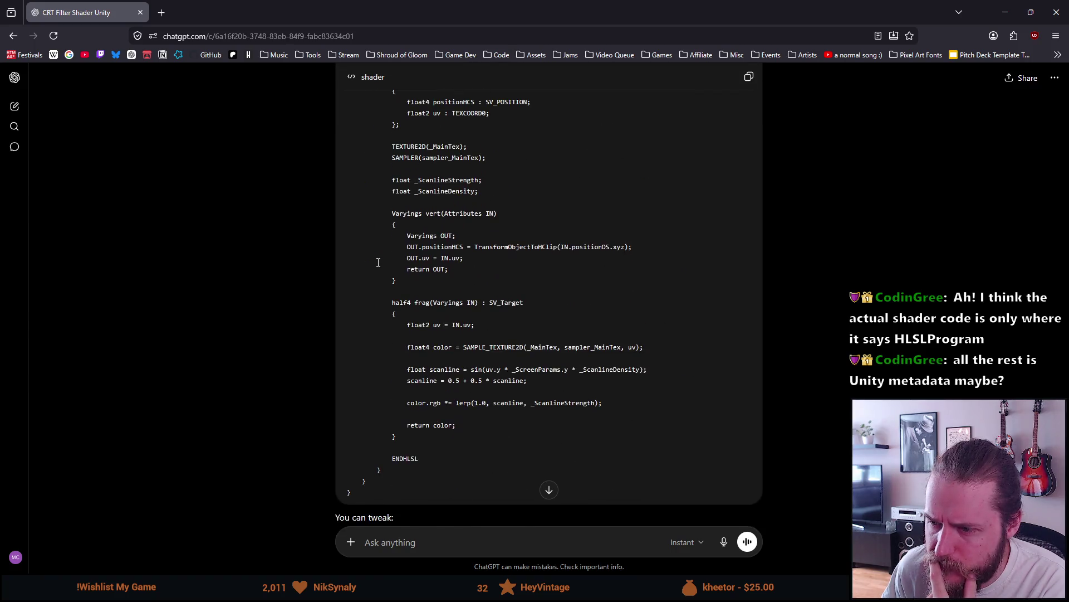
pyautogui.scroll(-1, 378, 262)
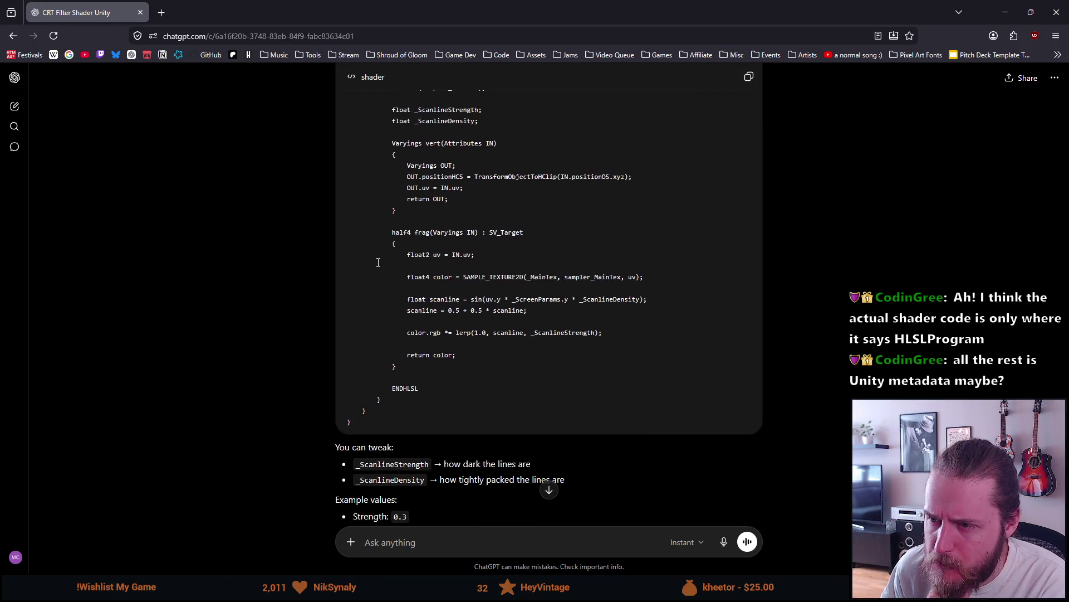
pyautogui.scroll(-1, 379, 262)
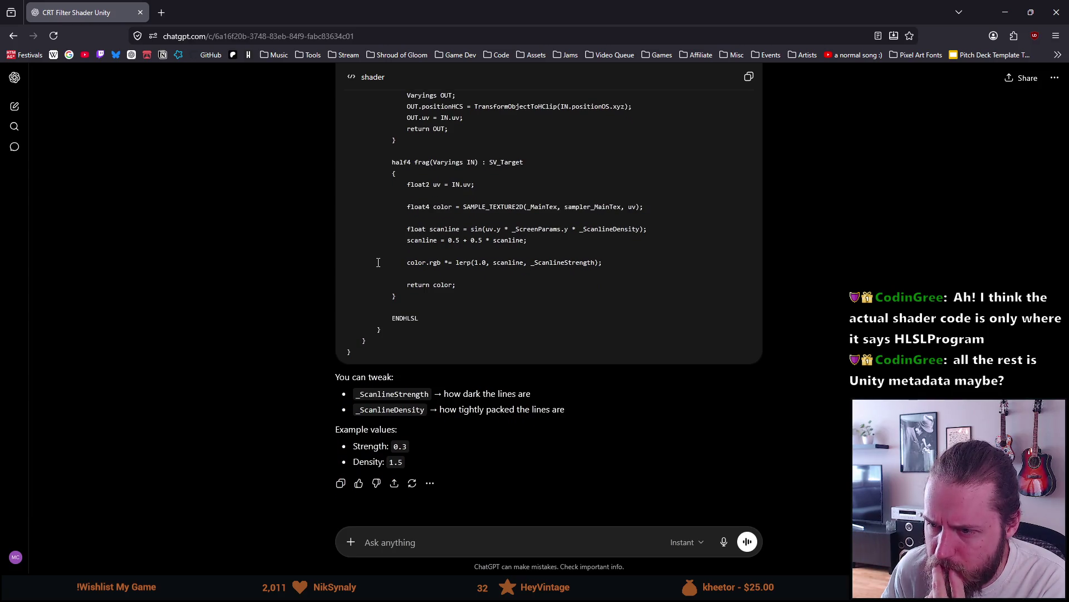
pyautogui.moveTo(392, 318)
pyautogui.mouseDown()
pyautogui.moveTo(423, 326)
pyautogui.moveTo(392, 62)
pyautogui.moveTo(396, 357)
pyautogui.moveTo(393, 173)
pyautogui.mouseUp()
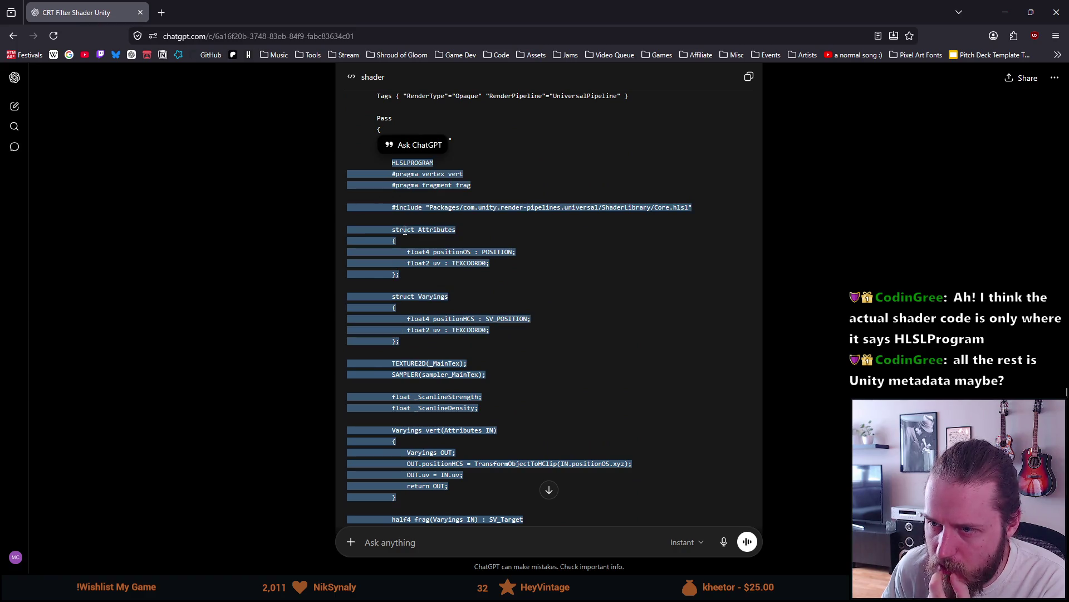
pyautogui.scroll(-6, 405, 230)
pyautogui.scroll(8, 406, 228)
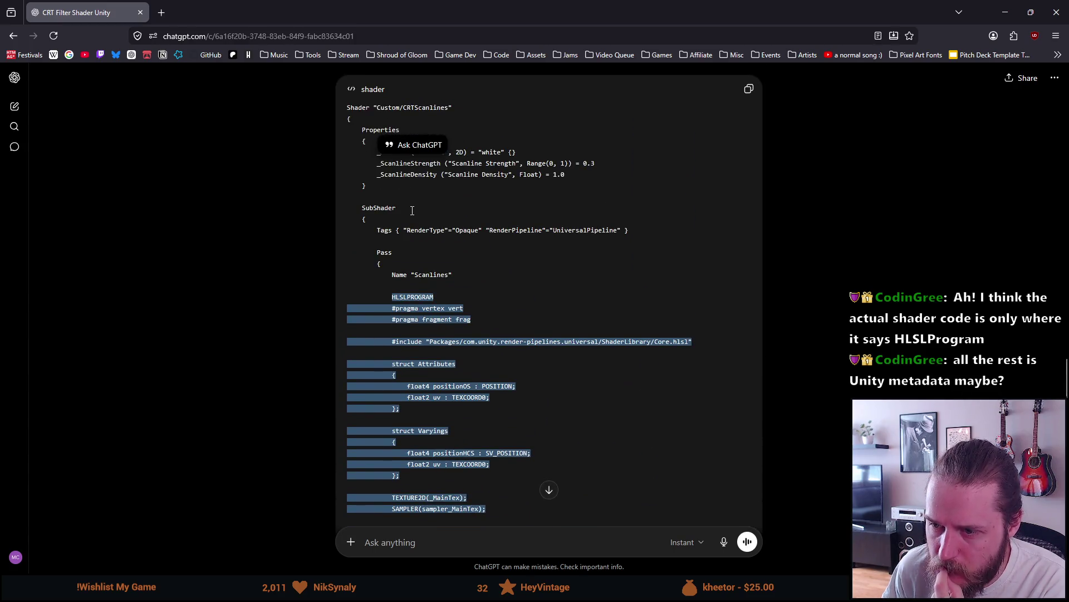
pyautogui.scroll(-4, 412, 211)
pyautogui.scroll(4, 412, 209)
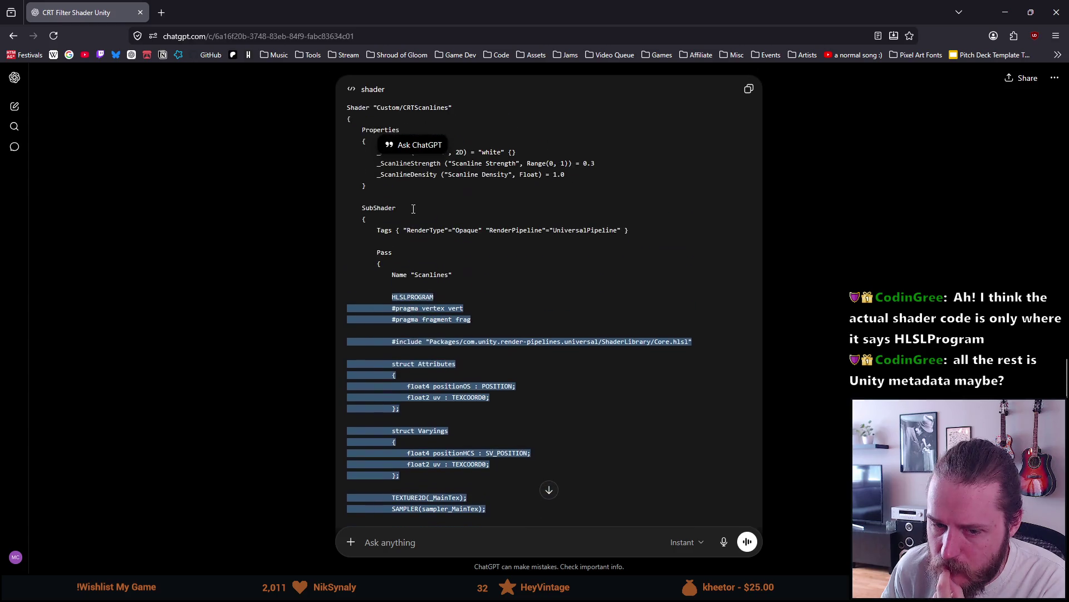
pyautogui.click(420, 265)
pyautogui.scroll(-5, 418, 265)
pyautogui.scroll(-4, 419, 265)
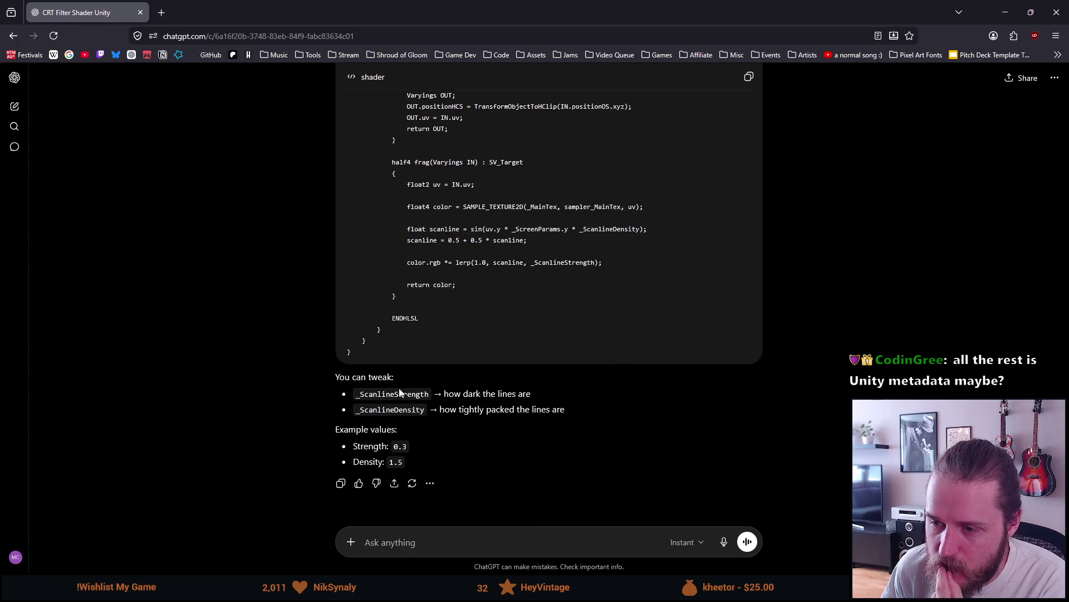
pyautogui.moveTo(449, 389); pyautogui.dragTo(356, 394)
pyautogui.doubleClick(391, 408)
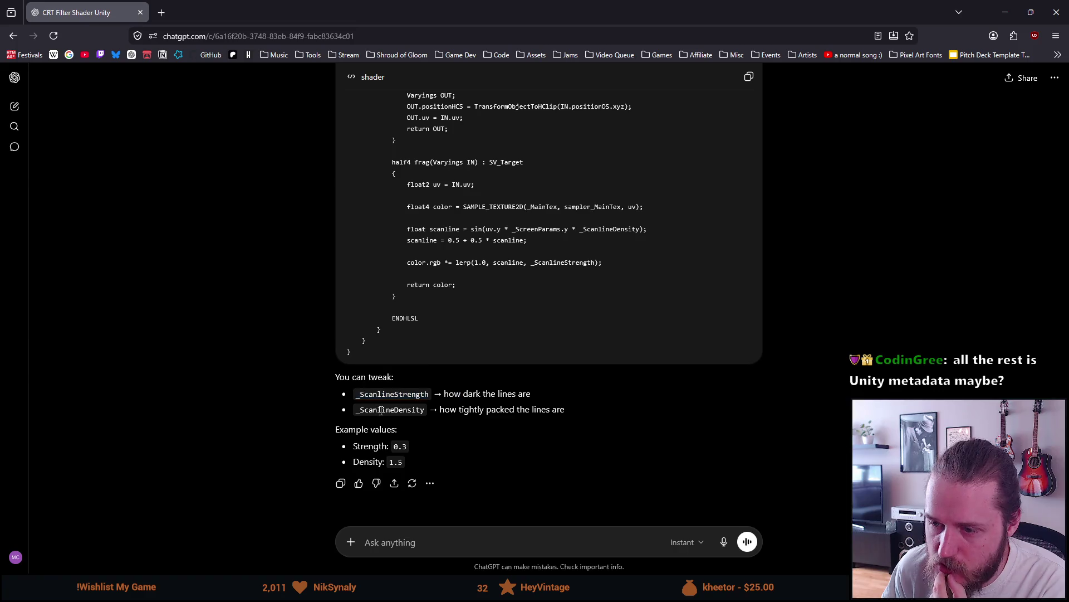
pyautogui.moveTo(439, 408)
pyautogui.mouseDown()
pyautogui.moveTo(562, 410)
pyautogui.moveTo(551, 409)
pyautogui.mouseUp()
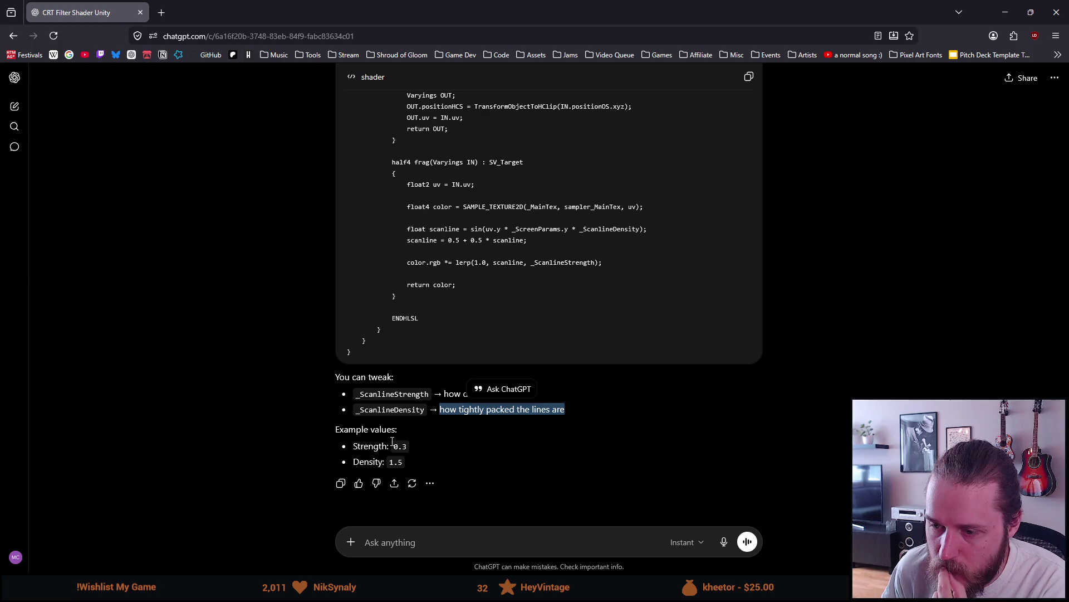
pyautogui.scroll(4, 389, 452)
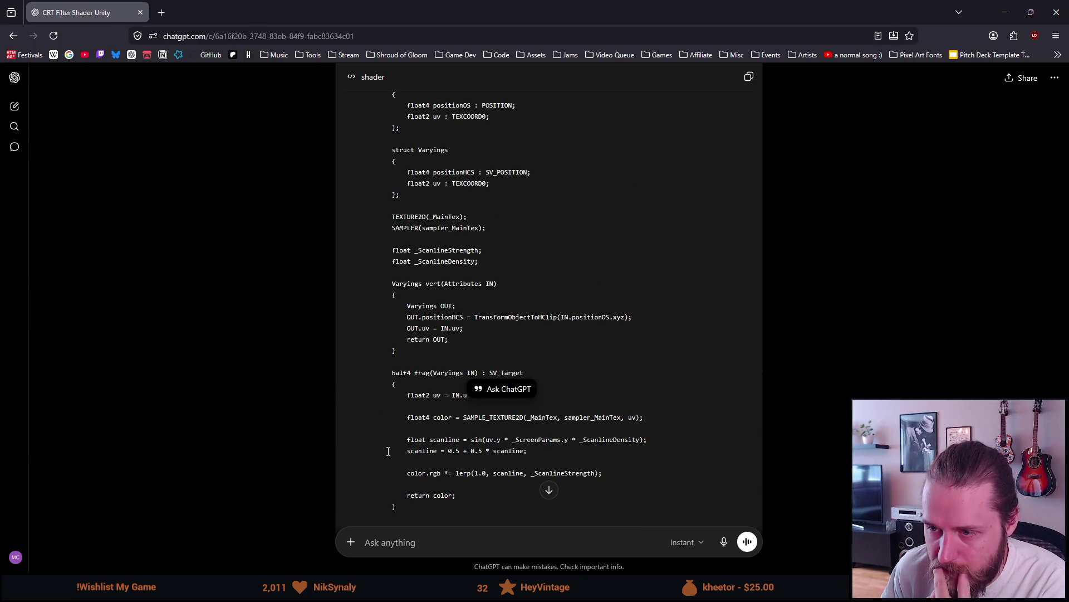
pyautogui.scroll(10, 389, 451)
pyautogui.scroll(-14, 388, 451)
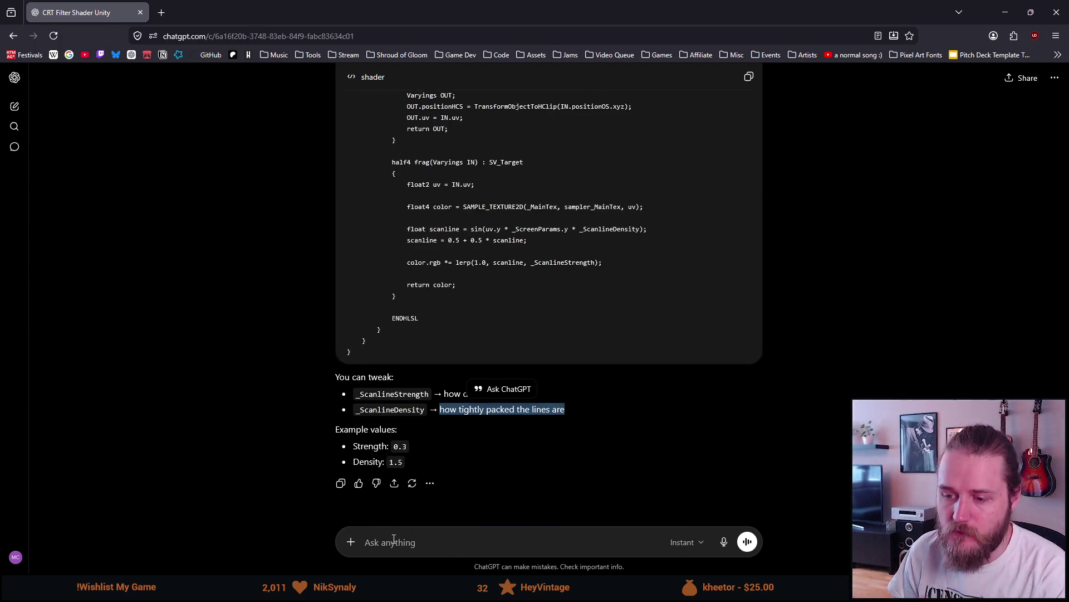
# Ask ChatGPT 'Can you go through this and explain each part of the code?'
pyautogui.click(389, 451)
pyautogui.write('Can you go through t')
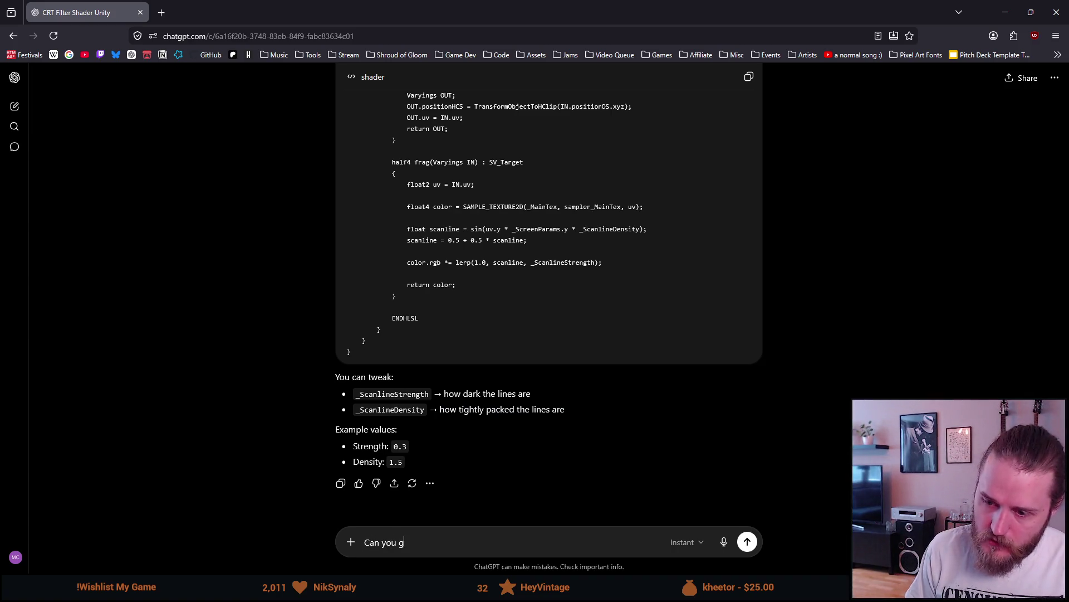
pyautogui.write('his ')
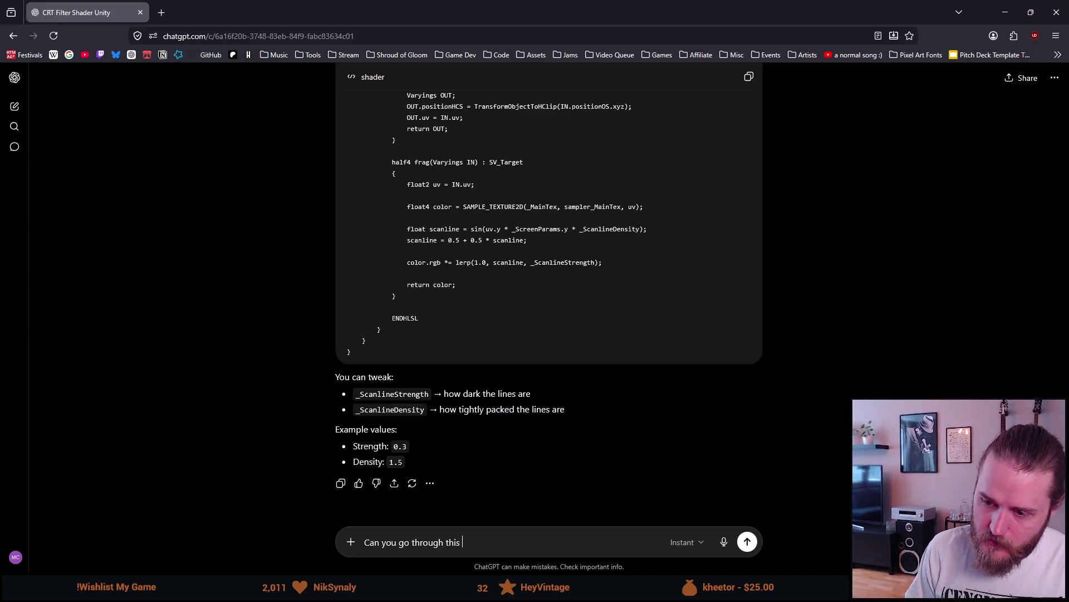
pyautogui.write('and explaion')
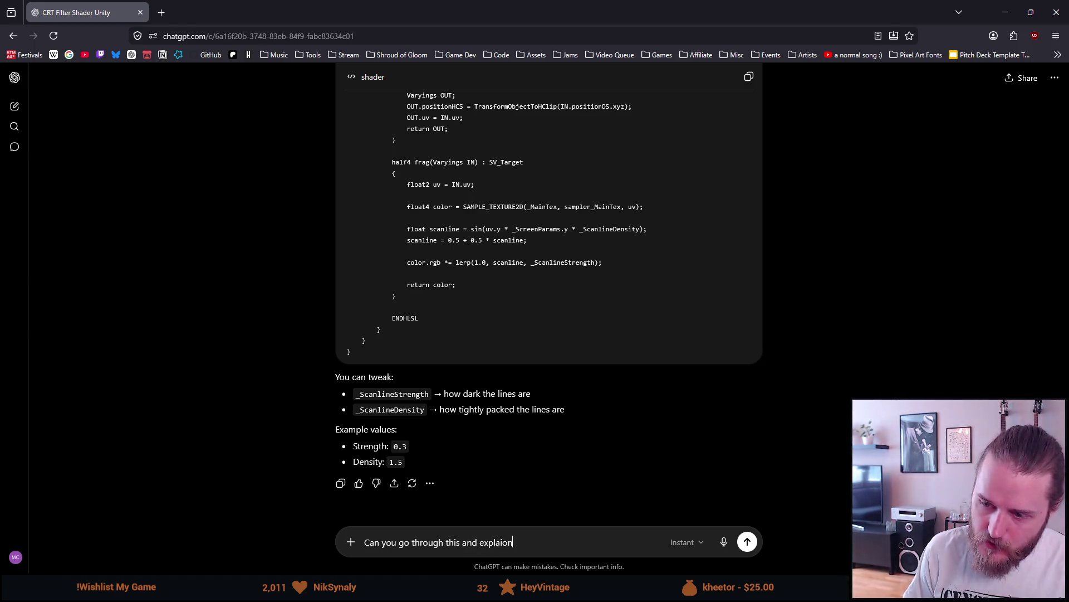
pyautogui.press('BackSpace')
pyautogui.press('BackSpace')
pyautogui.write('n each part of the code')
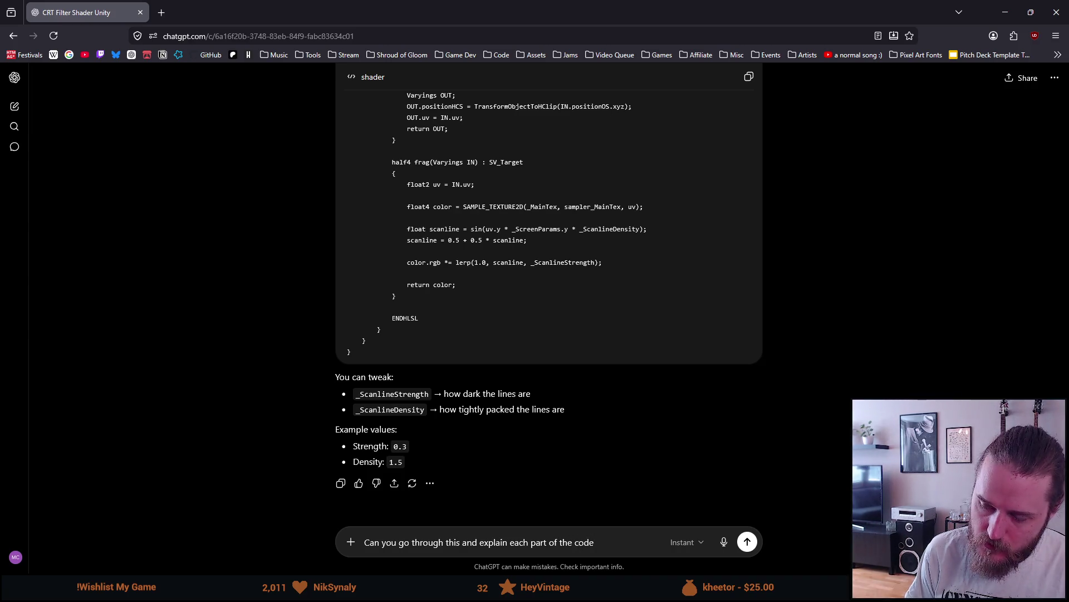
pyautogui.write('?')
pyautogui.press('Return')
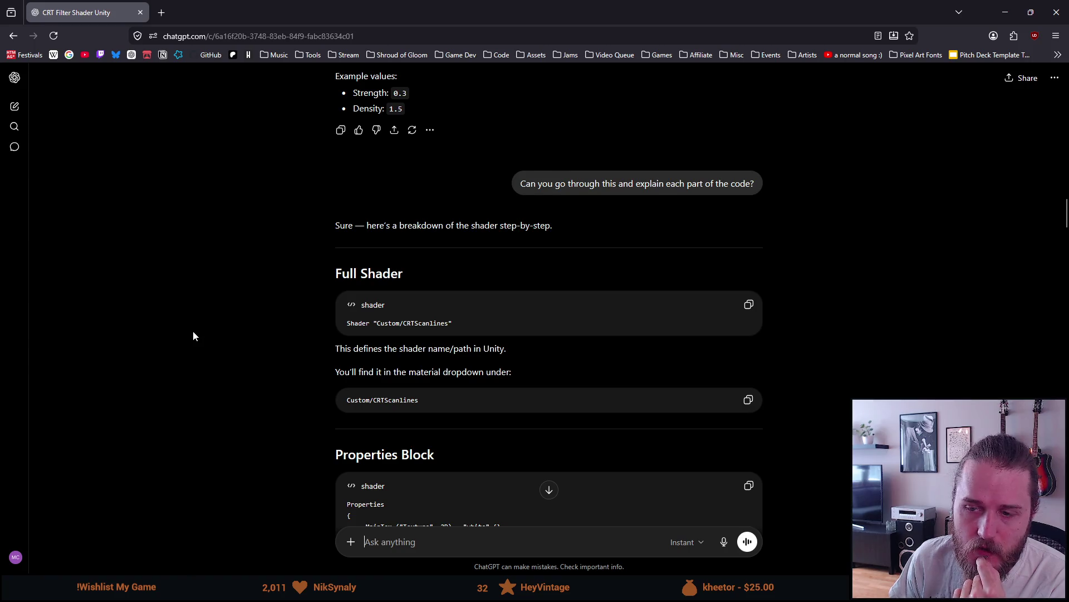
# Compare the step-by-step breakdown with the earlier shader code, then launch The Drifter from Steam
pyautogui.scroll(15, 194, 336)
pyautogui.scroll(2, 194, 336)
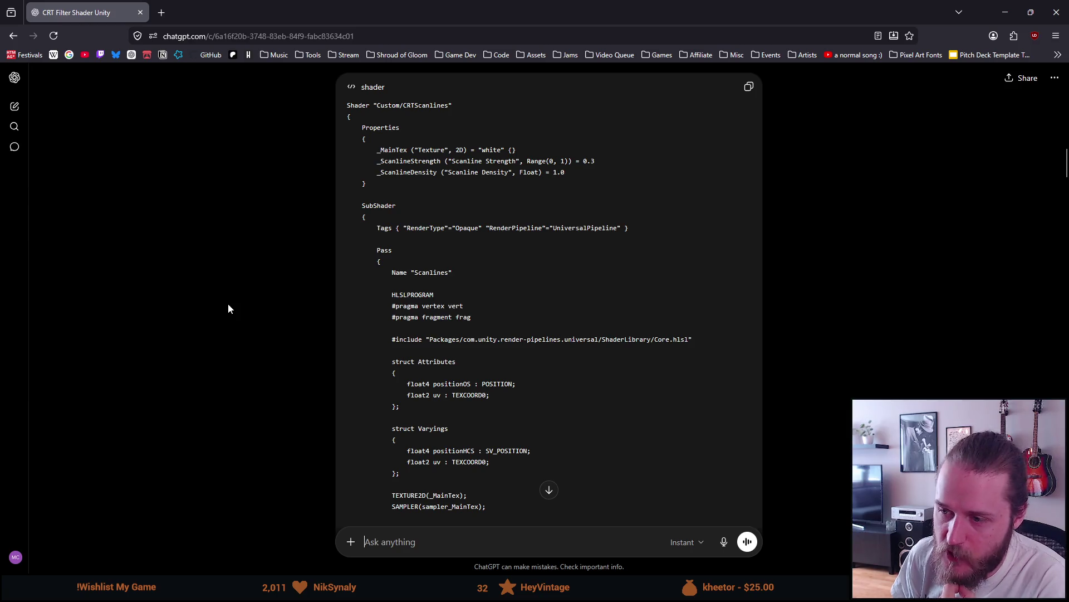
pyautogui.scroll(-3, 228, 304)
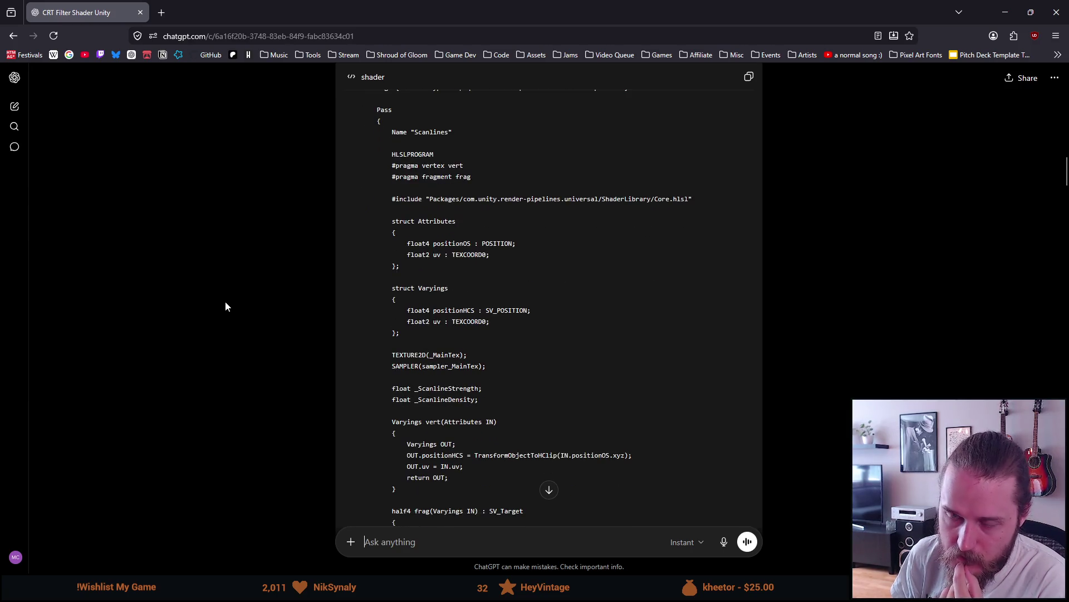
pyautogui.scroll(-1, 225, 302)
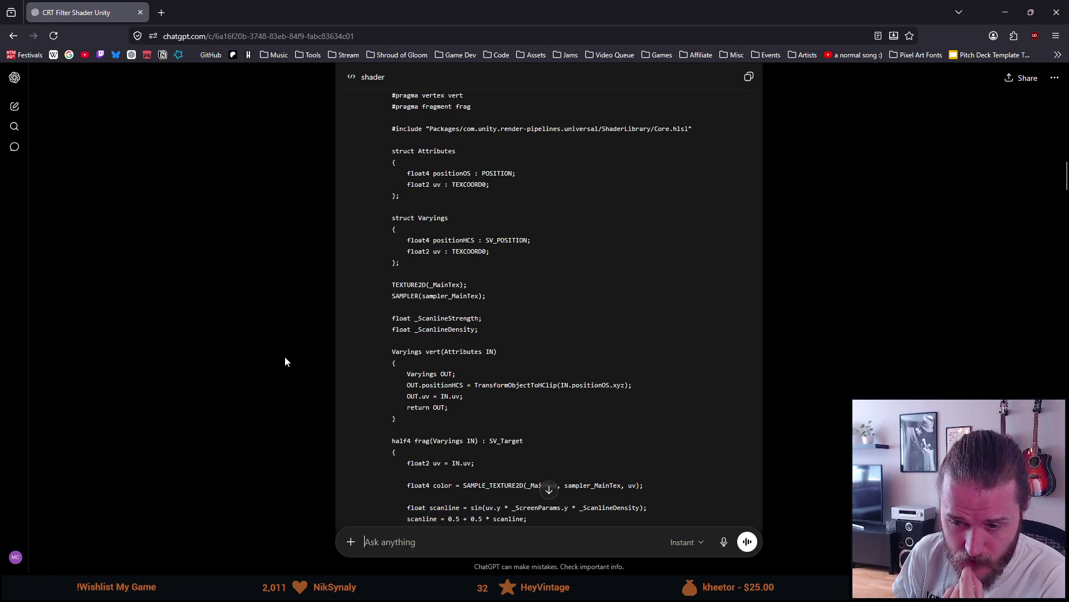
pyautogui.scroll(-3, 284, 362)
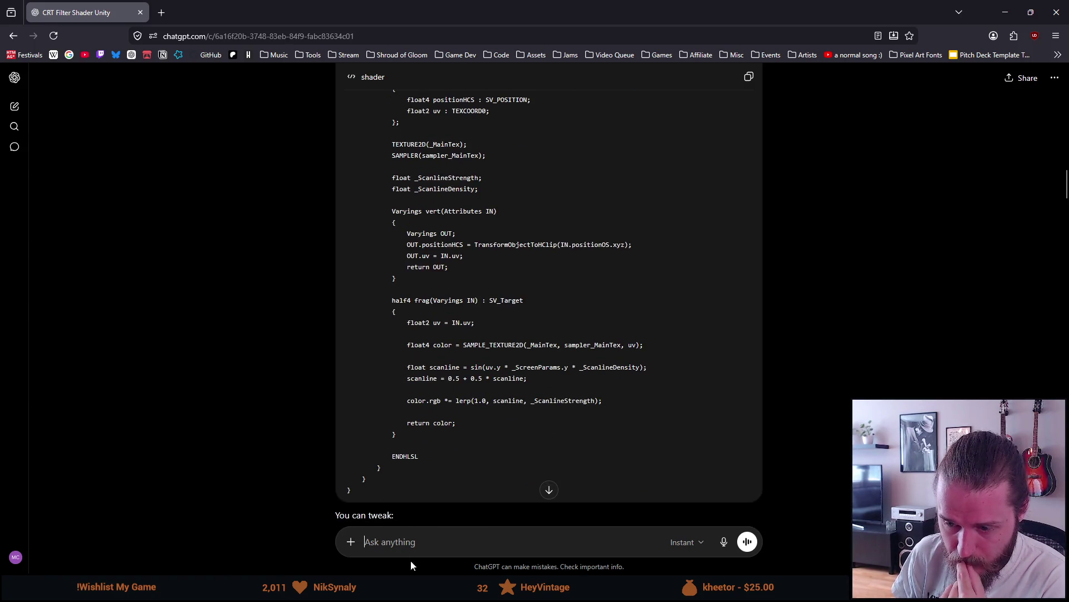
pyautogui.click(392, 560)
pyautogui.click(351, 309)
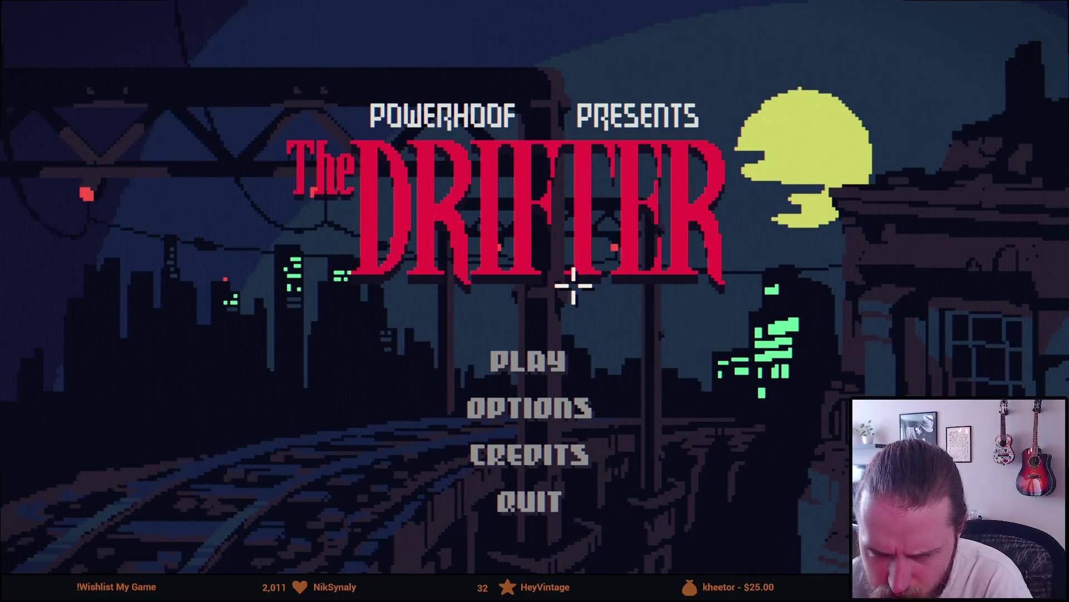
# Quit The Drifter from its title screen, confirming Yes, and return to the ChatGPT shader conversation
pyautogui.click(516, 505)
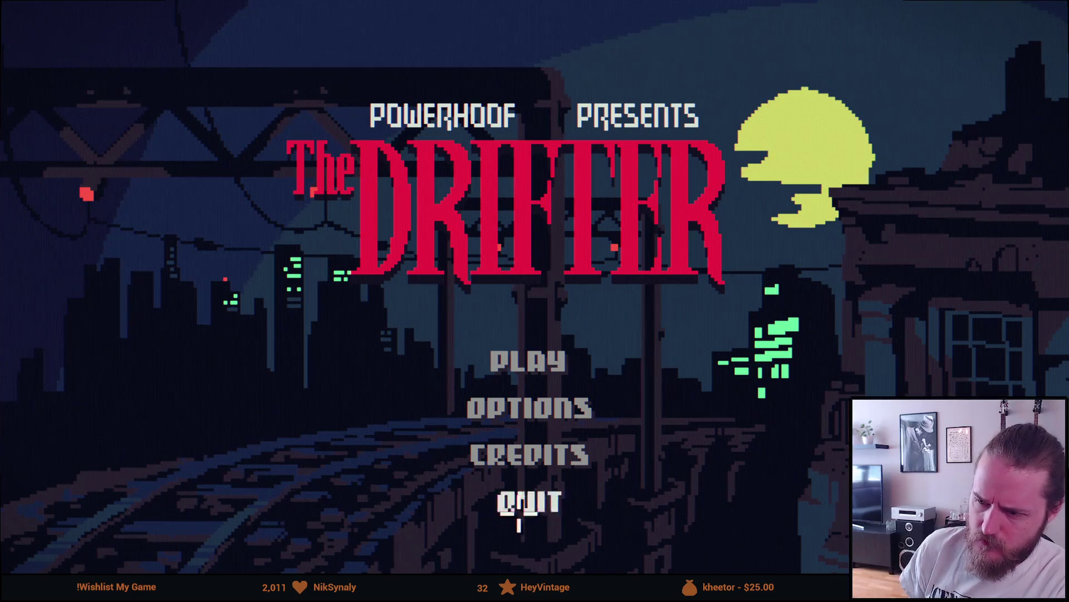
pyautogui.click(489, 258)
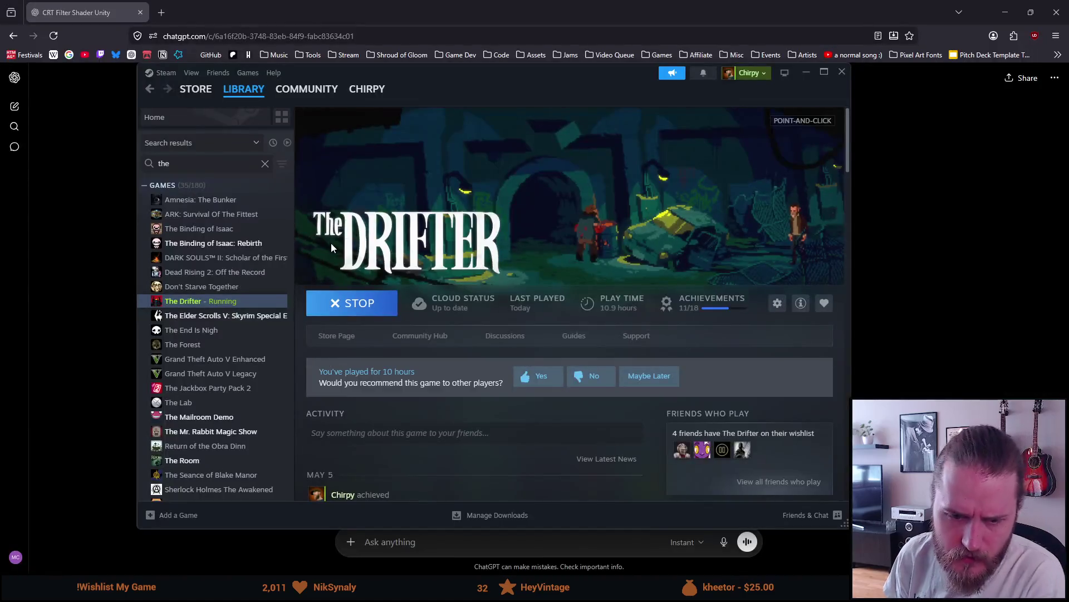
pyautogui.click(75, 206)
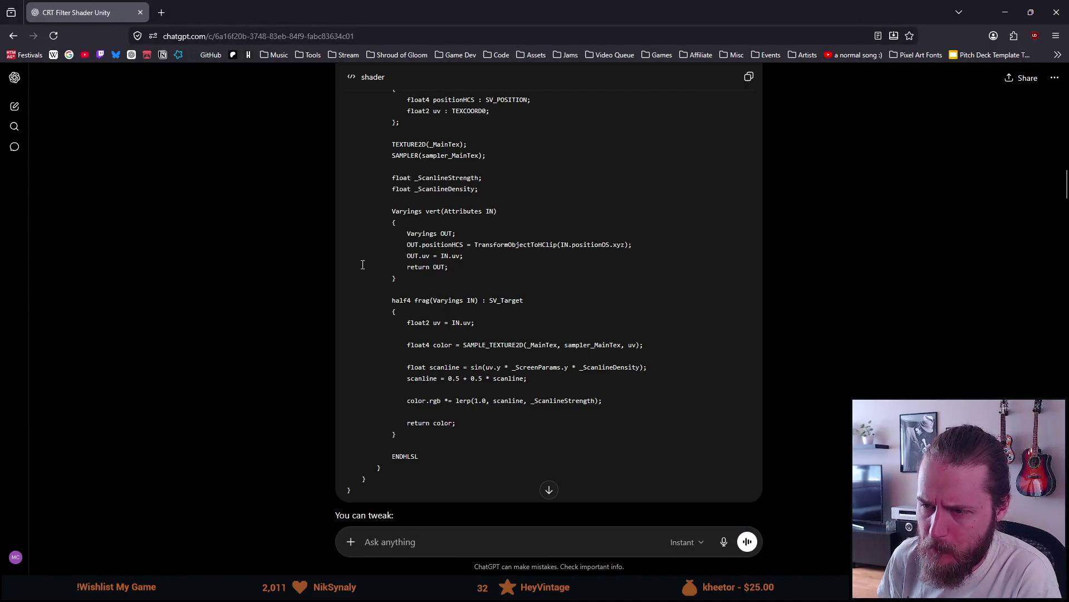
# Read ChatGPT's explanation of the shader name and path, highlighting it
pyautogui.scroll(1, 379, 229)
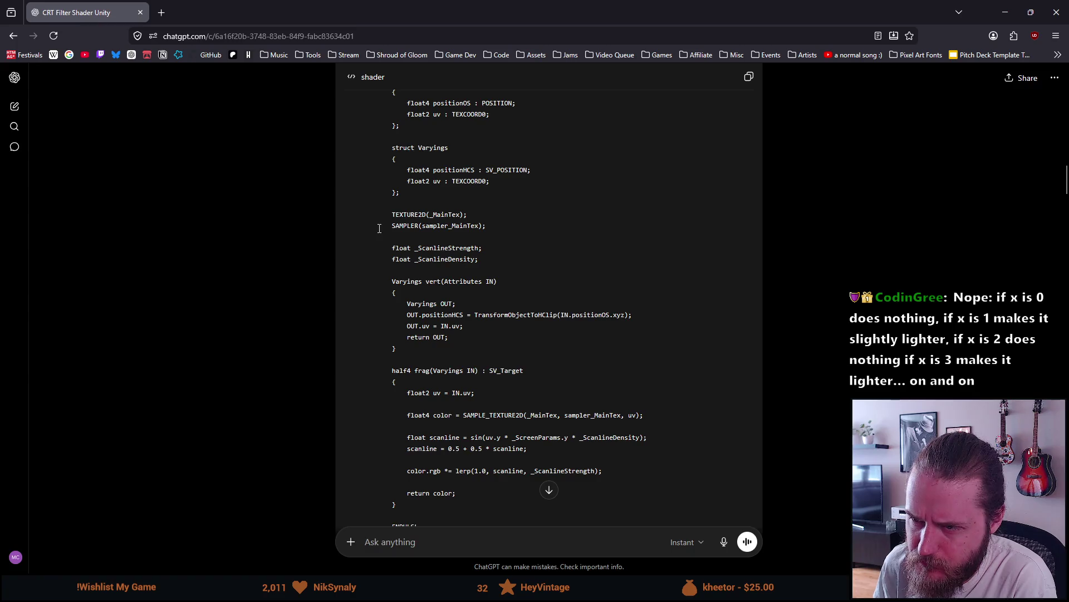
pyautogui.scroll(-3, 379, 229)
pyautogui.scroll(3, 379, 228)
pyautogui.scroll(-6, 385, 239)
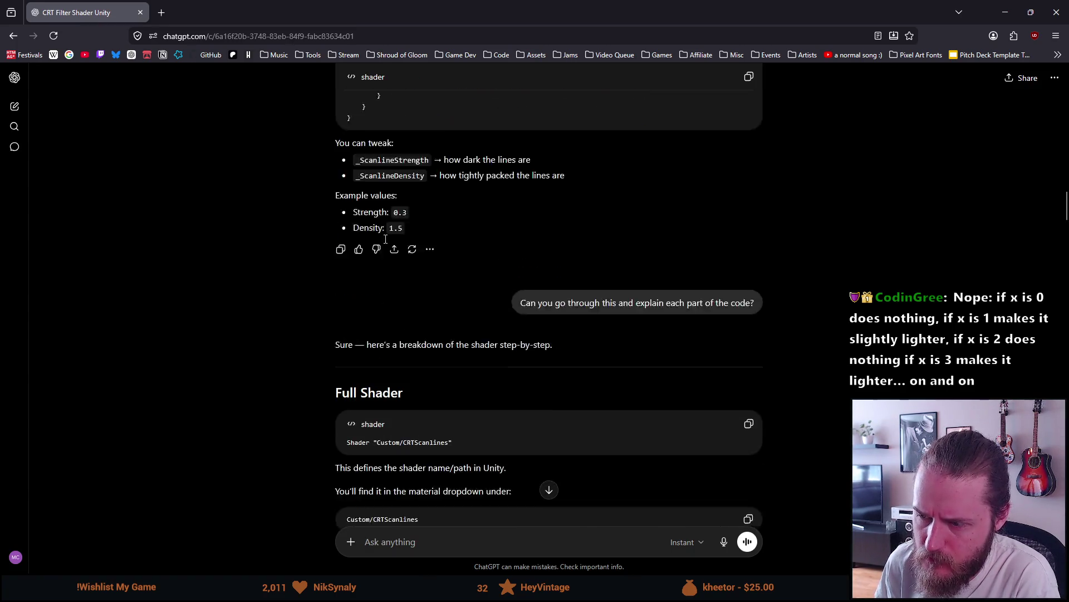
pyautogui.scroll(-2, 385, 240)
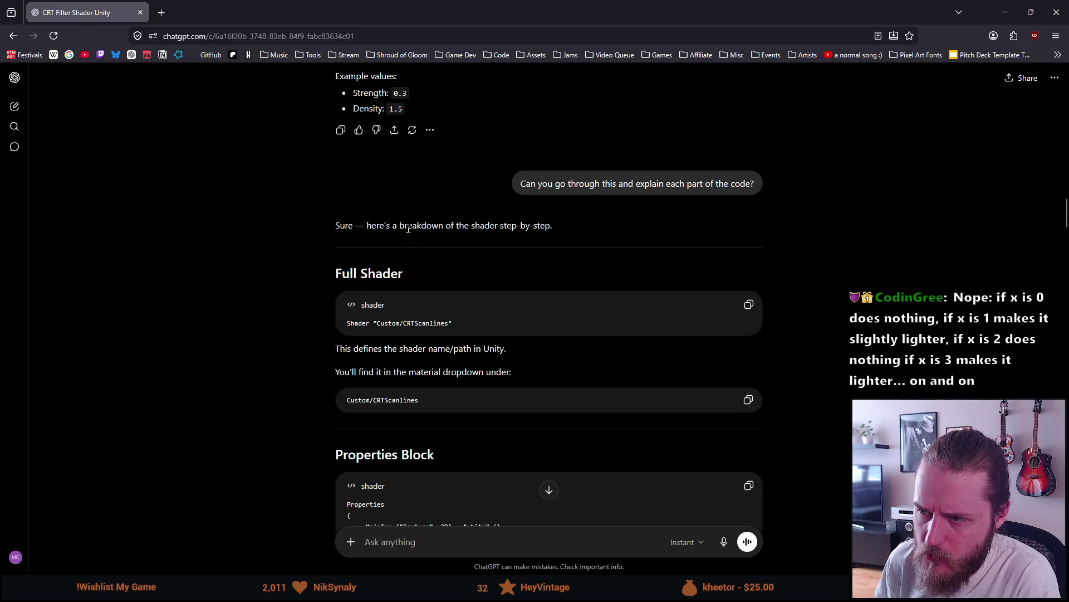
pyautogui.scroll(-1, 471, 184)
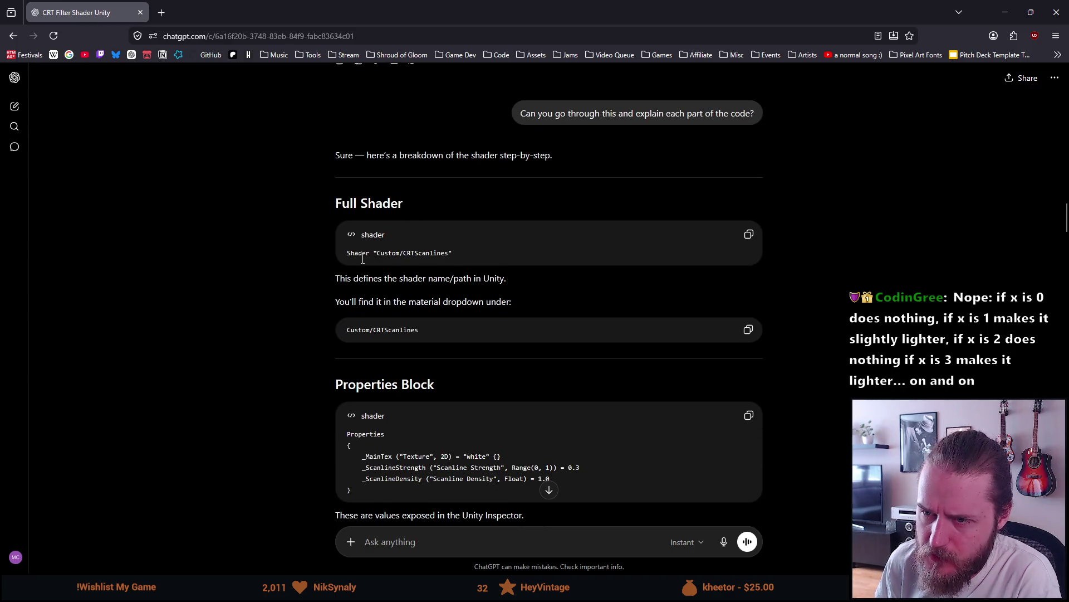
pyautogui.scroll(-1, 362, 260)
pyautogui.moveTo(347, 207)
pyautogui.mouseDown()
pyautogui.moveTo(490, 203)
pyautogui.moveTo(530, 213)
pyautogui.mouseUp()
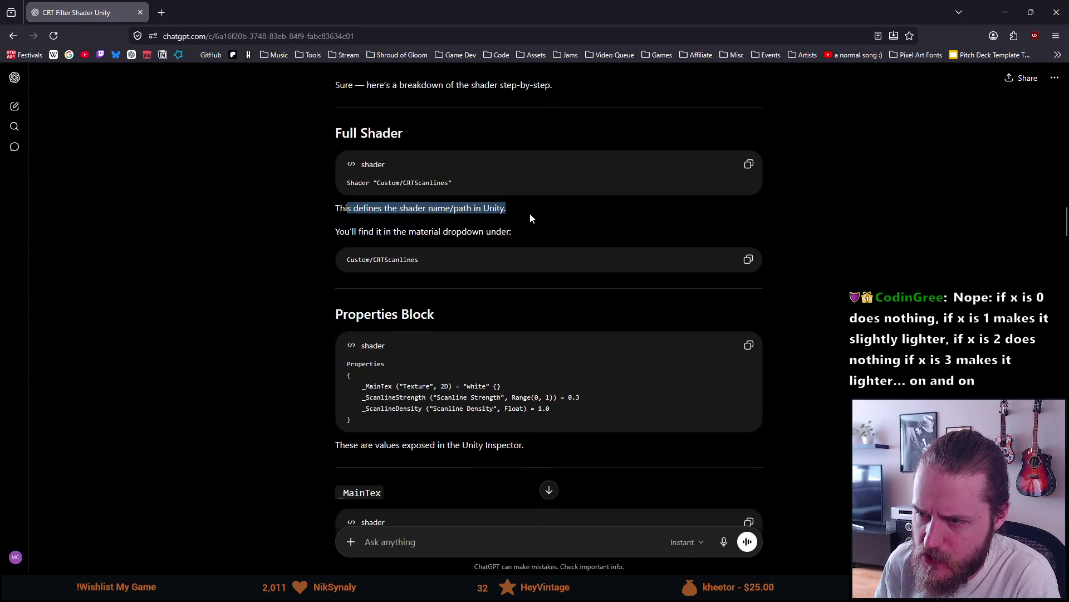
pyautogui.click(413, 223)
# Read the Properties explanation, highlighting the line about the material dropdown
pyautogui.scroll(-1, 368, 236)
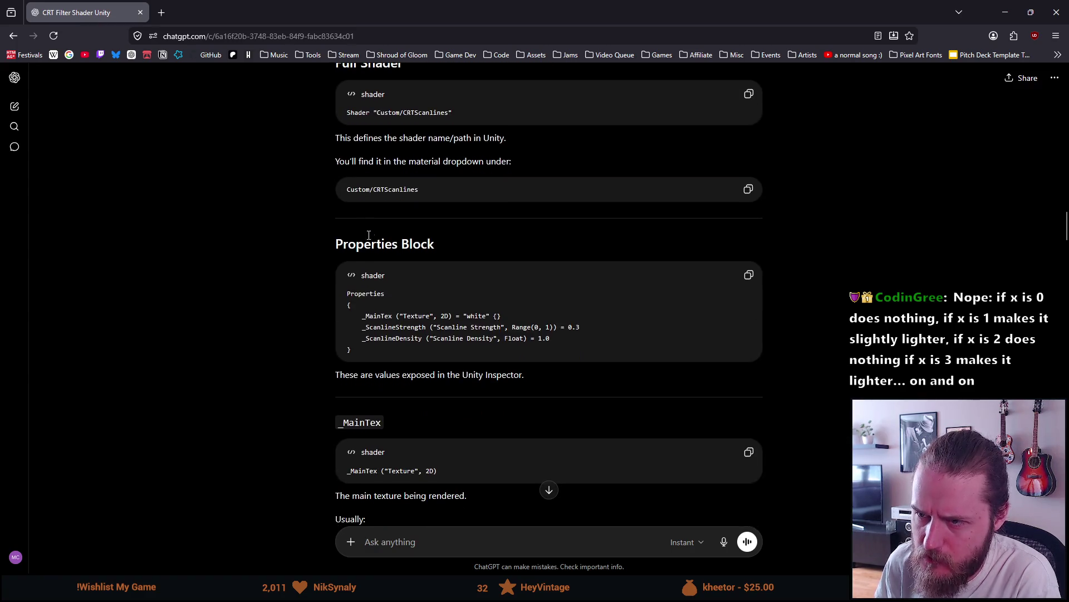
pyautogui.moveTo(354, 161); pyautogui.dragTo(474, 161)
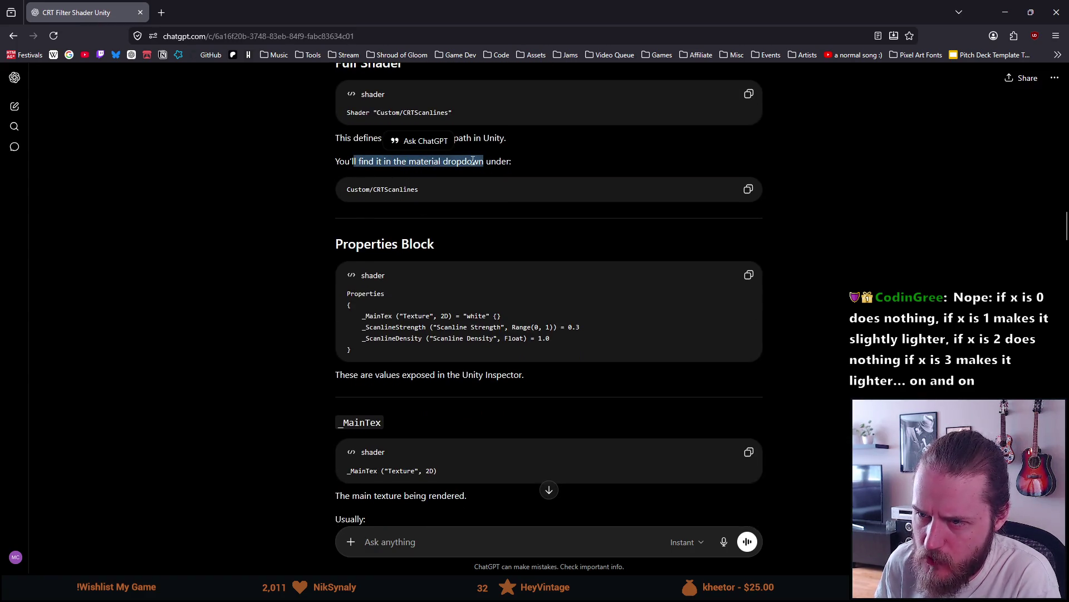
pyautogui.scroll(-3, 398, 188)
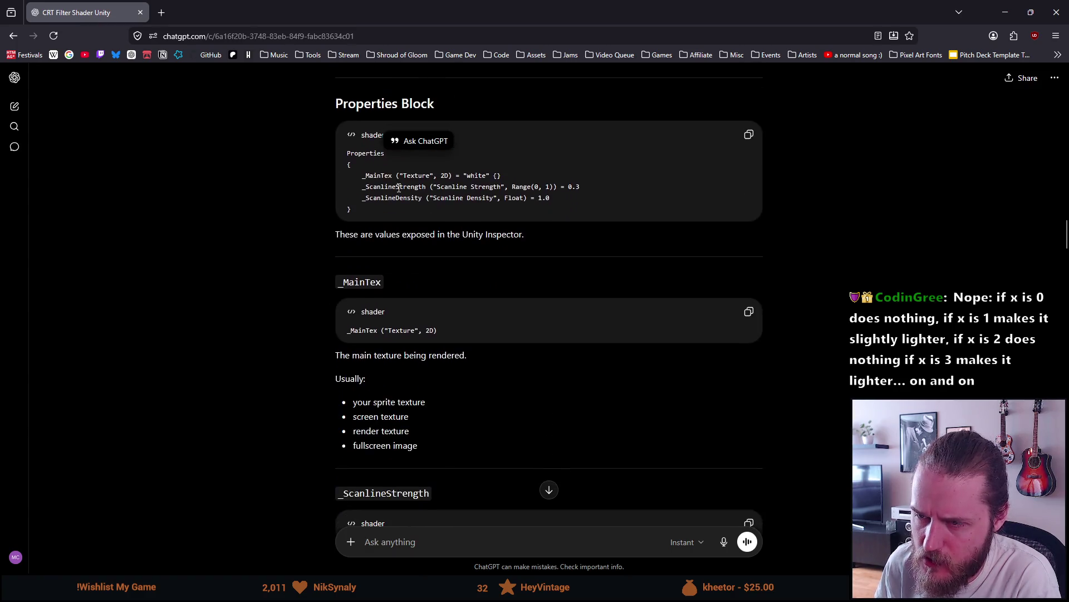
pyautogui.click(300, 174)
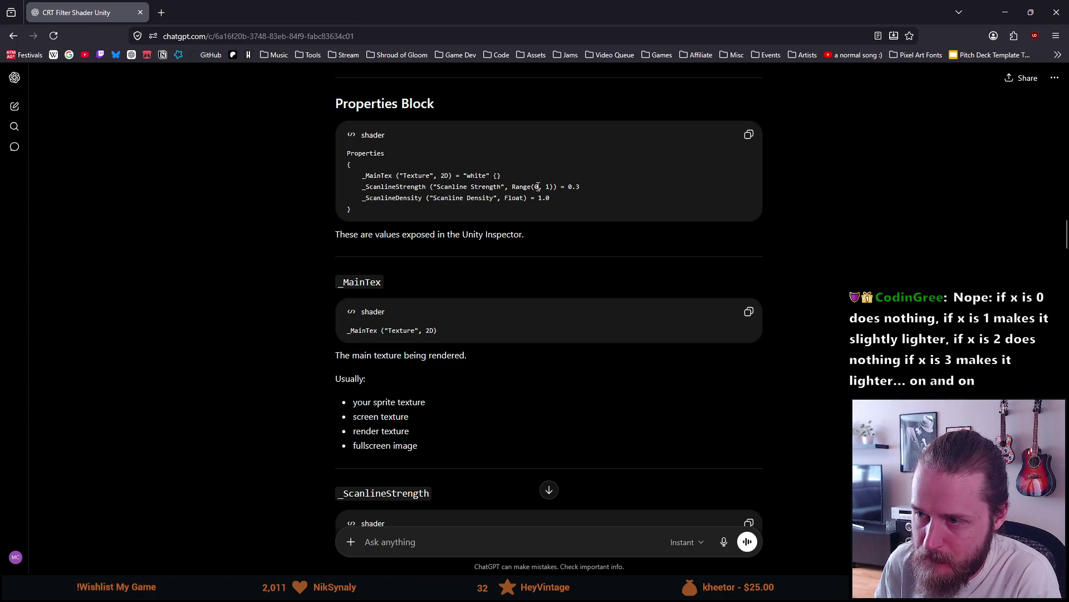
# Reach the Tags section and highlight the opaque-shader and made-for-URP bullets
pyautogui.scroll(-2, 430, 234)
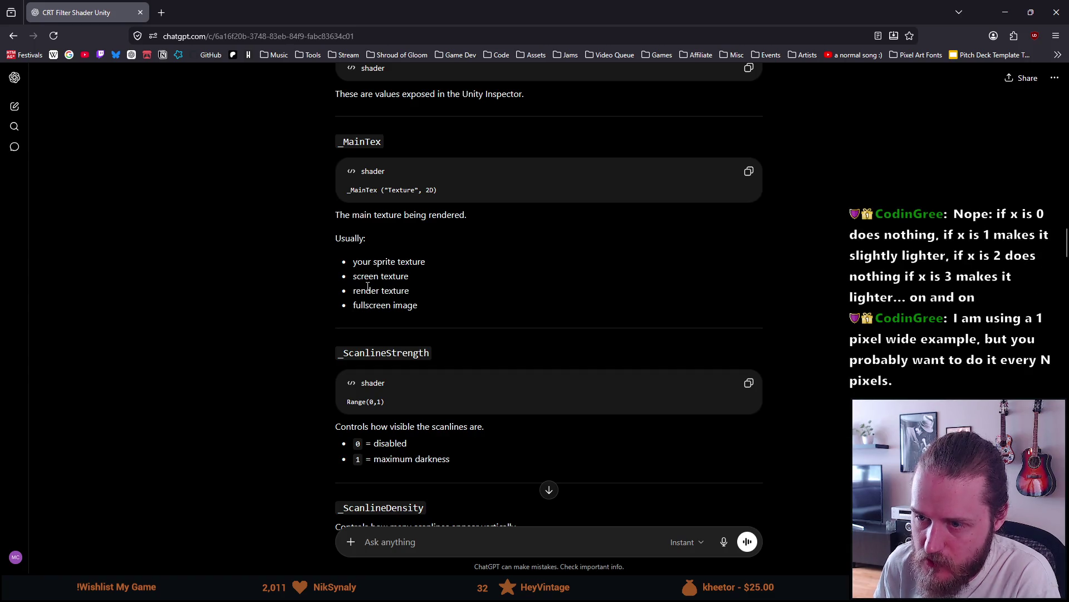
pyautogui.scroll(-3, 323, 262)
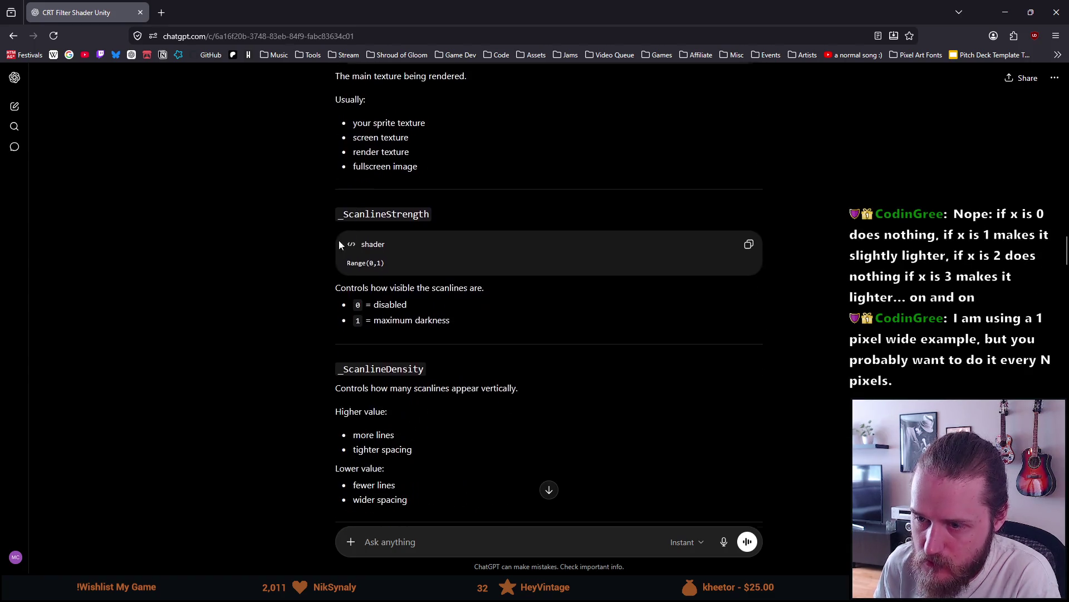
pyautogui.scroll(-2, 278, 236)
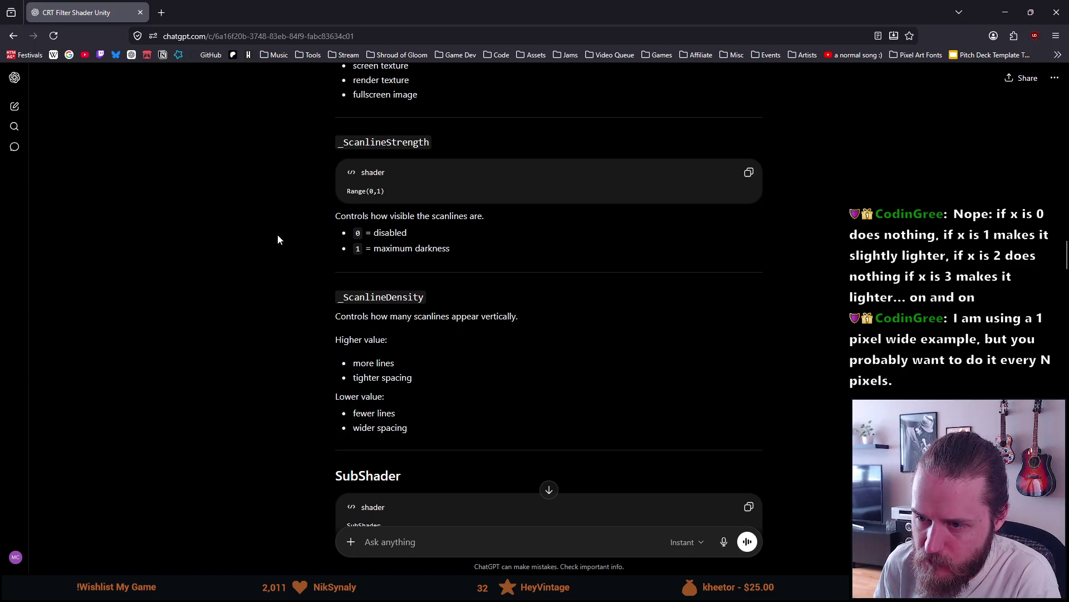
pyautogui.scroll(-3, 278, 236)
pyautogui.scroll(-3, 277, 234)
pyautogui.scroll(-3, 278, 234)
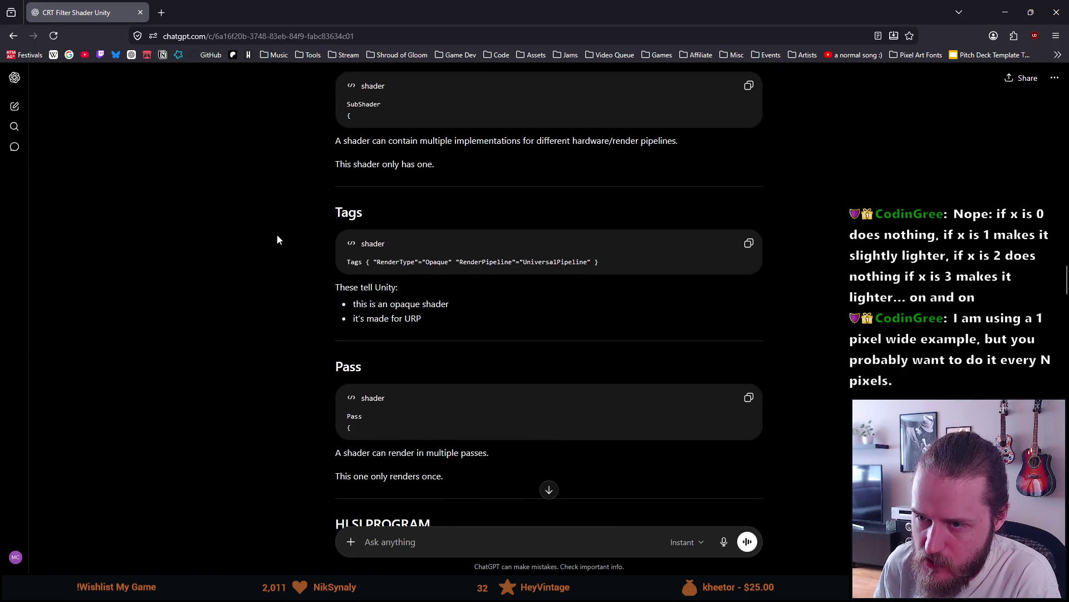
pyautogui.scroll(1, 284, 228)
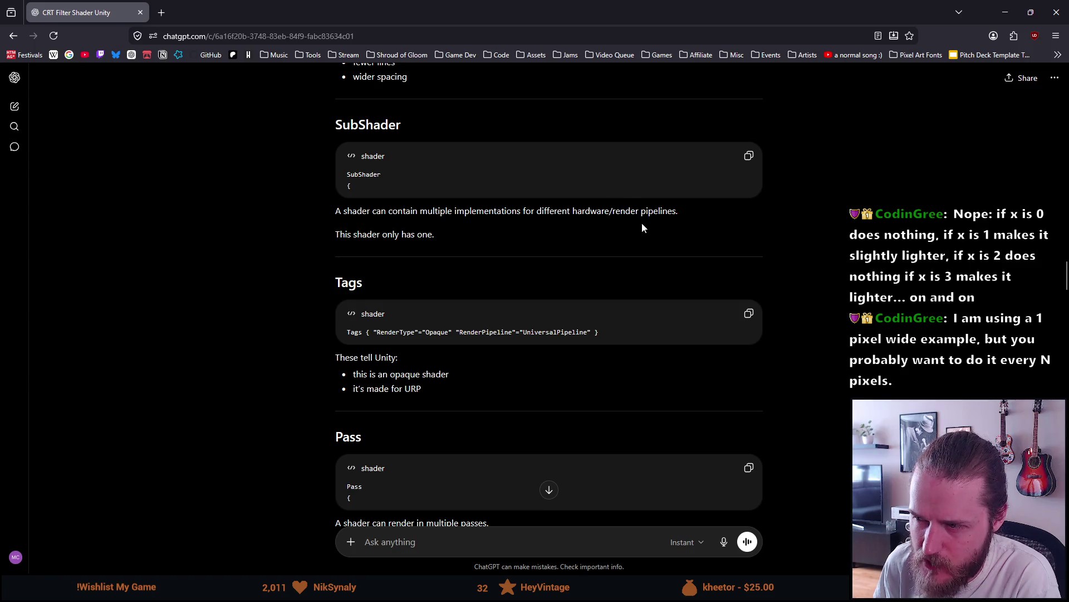
pyautogui.scroll(-1, 390, 253)
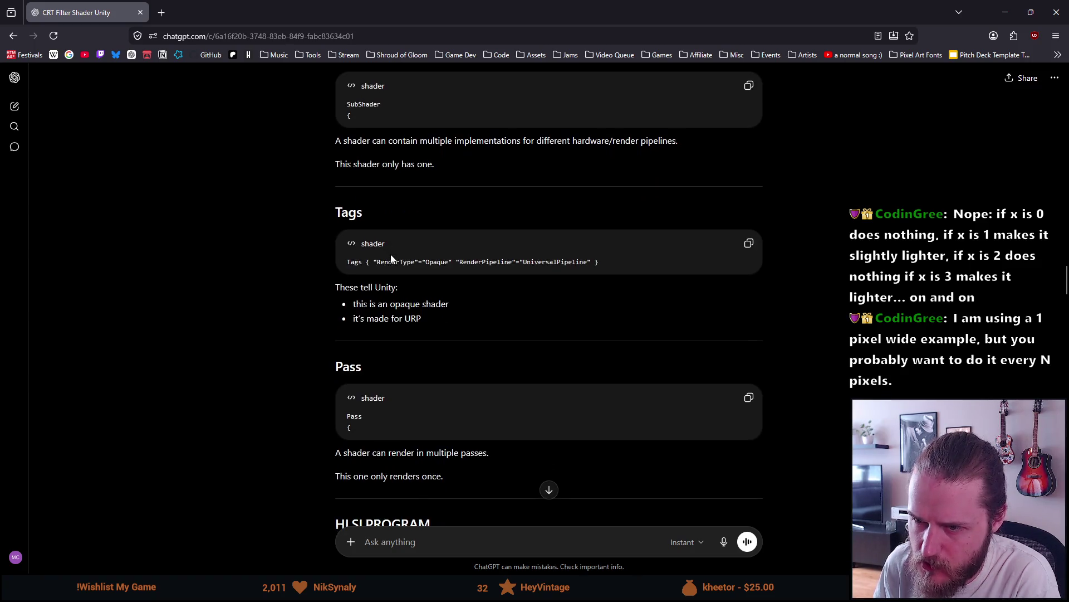
pyautogui.scroll(-1, 338, 257)
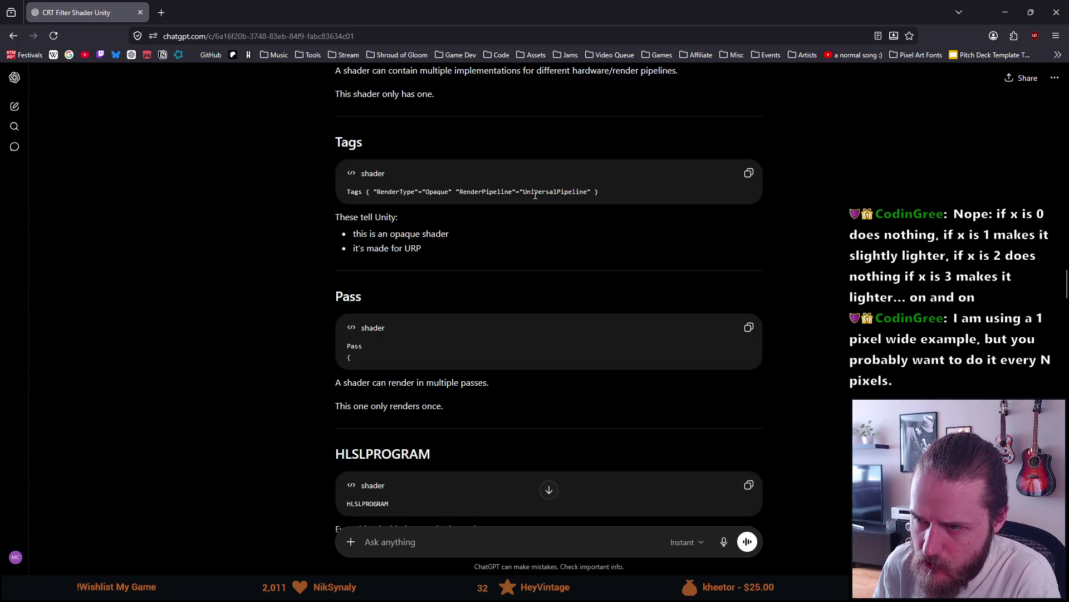
pyautogui.moveTo(372, 233); pyautogui.dragTo(485, 231)
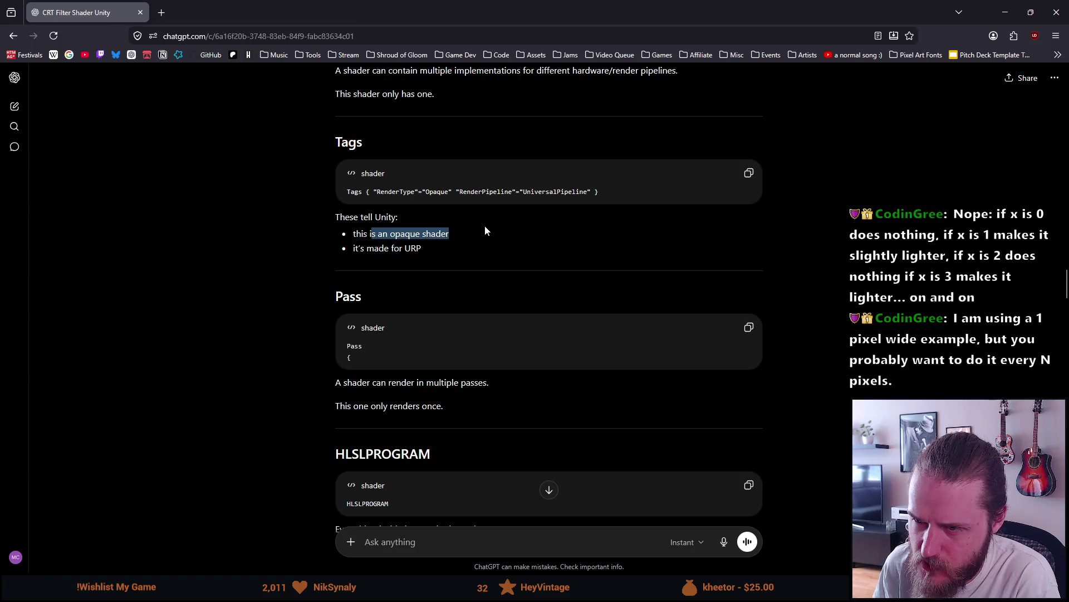
pyautogui.moveTo(367, 248); pyautogui.dragTo(428, 249)
pyautogui.click(438, 246)
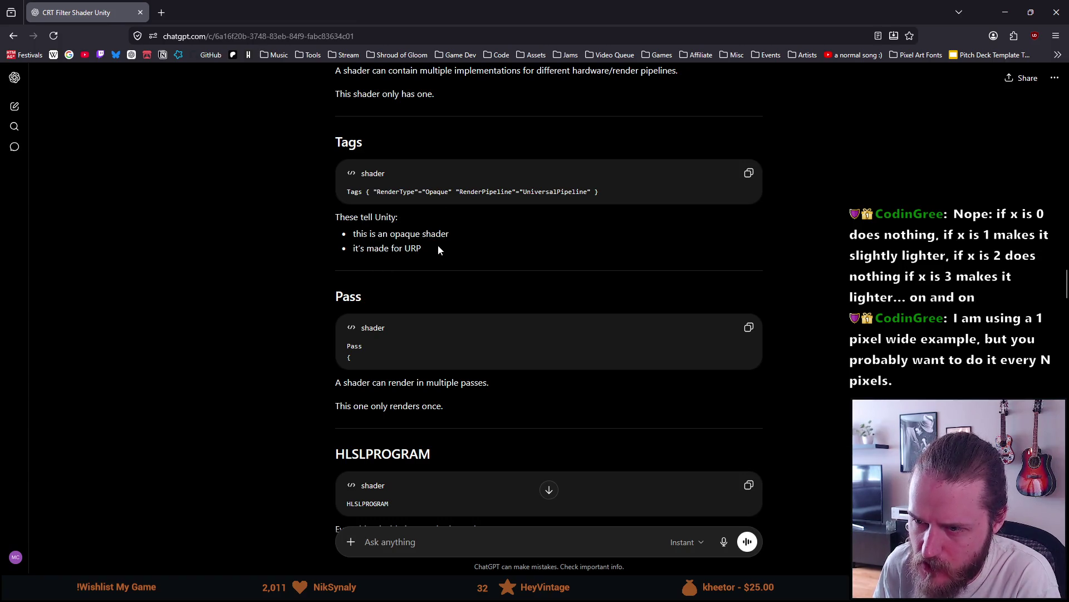
pyautogui.scroll(-2, 437, 245)
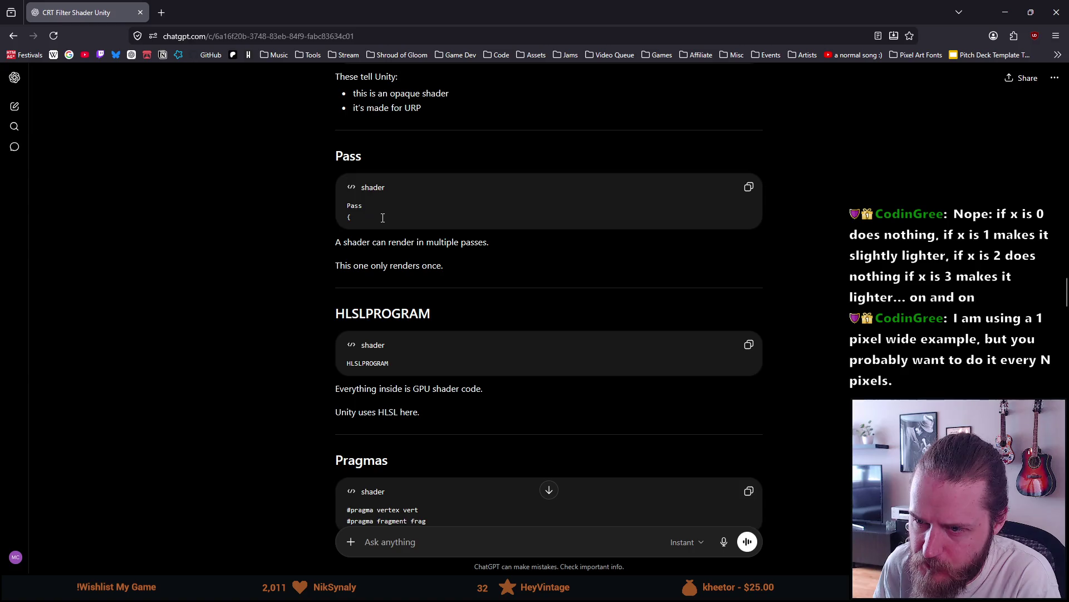
# Highlight the Pass note about rendering in multiple passes
pyautogui.scroll(-1, 383, 217)
pyautogui.moveTo(368, 176); pyautogui.dragTo(478, 173)
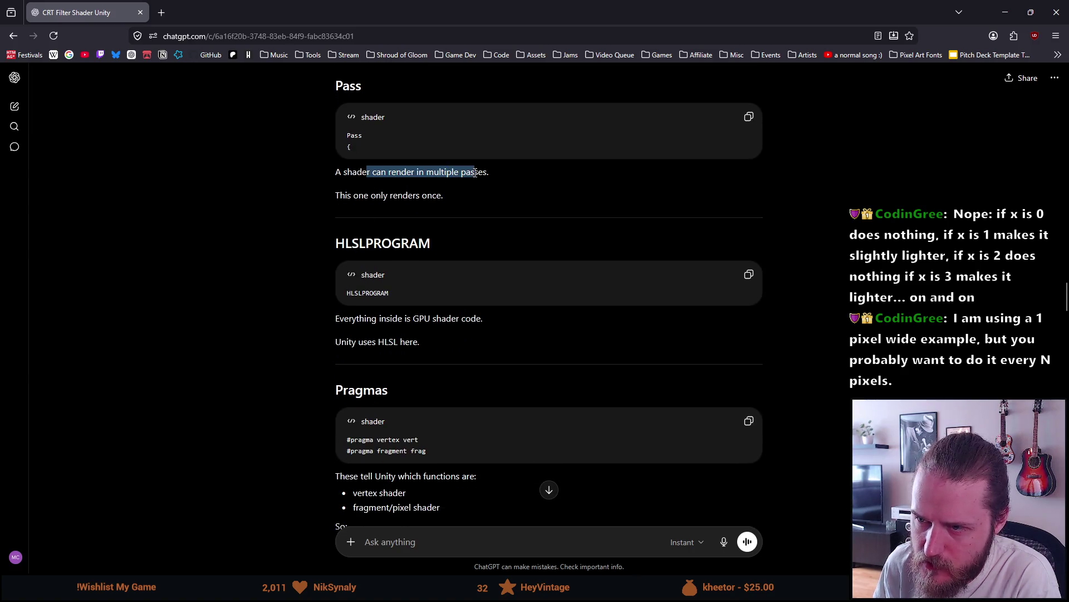
pyautogui.click(364, 197)
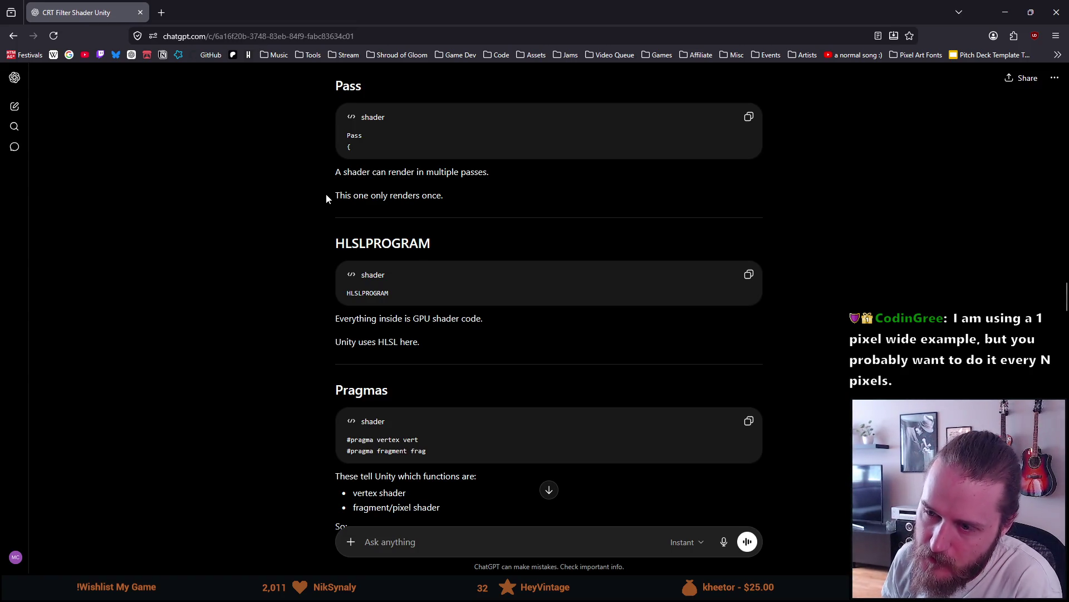
# Read the HLSLPROGRAM section, highlighting its heading and the GPU shader code explanation
pyautogui.scroll(-2, 327, 197)
pyautogui.moveTo(350, 176); pyautogui.dragTo(361, 177)
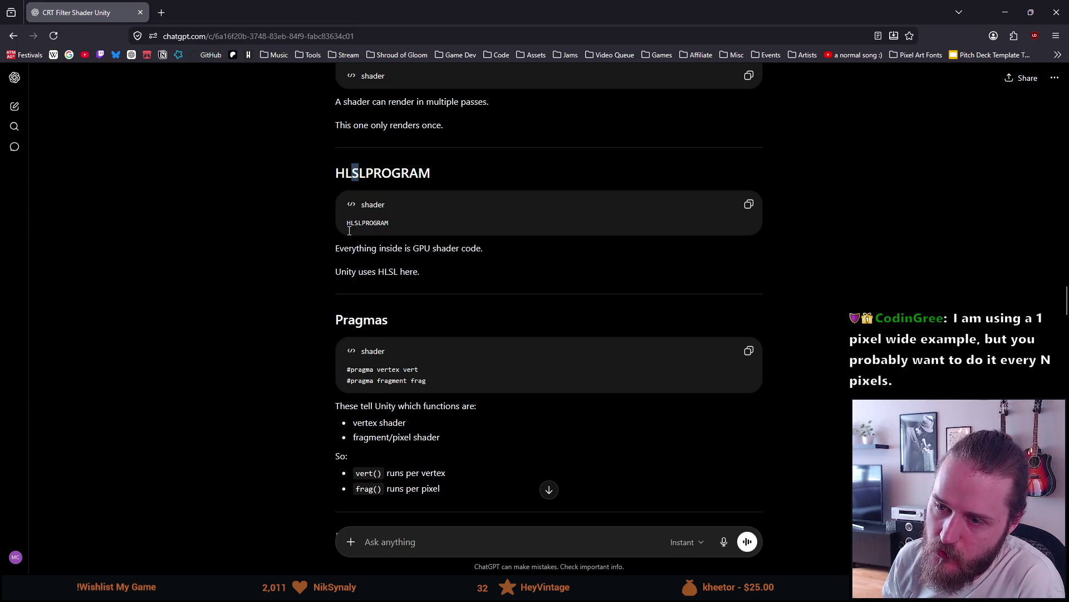
pyautogui.moveTo(354, 247); pyautogui.dragTo(478, 246)
pyautogui.moveTo(335, 271)
pyautogui.mouseDown()
pyautogui.moveTo(396, 271)
pyautogui.moveTo(462, 245)
pyautogui.mouseUp()
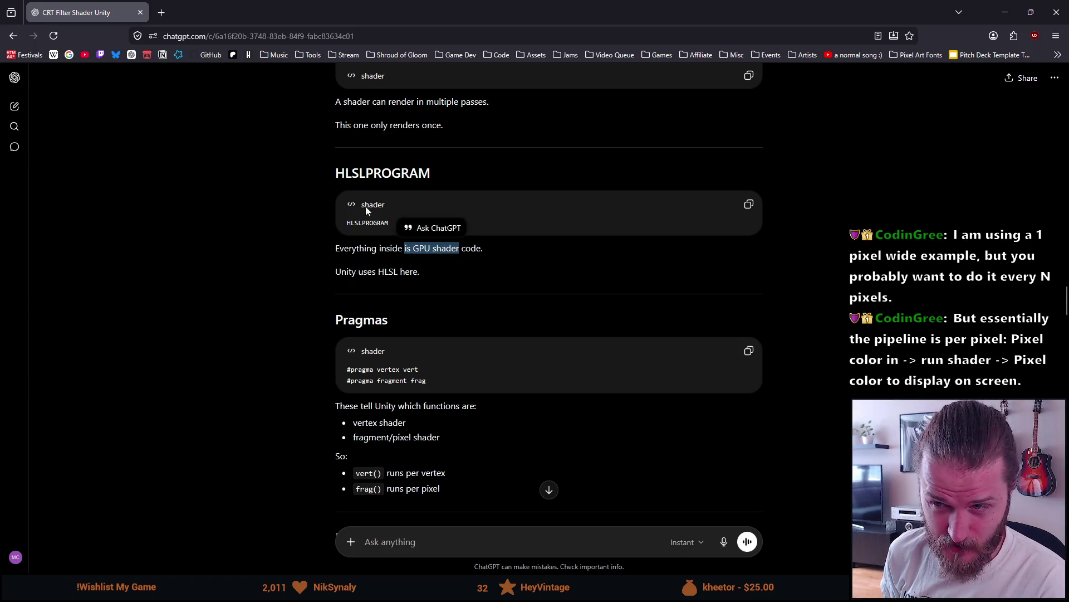
pyautogui.click(346, 176)
pyautogui.moveTo(347, 175); pyautogui.dragTo(366, 175)
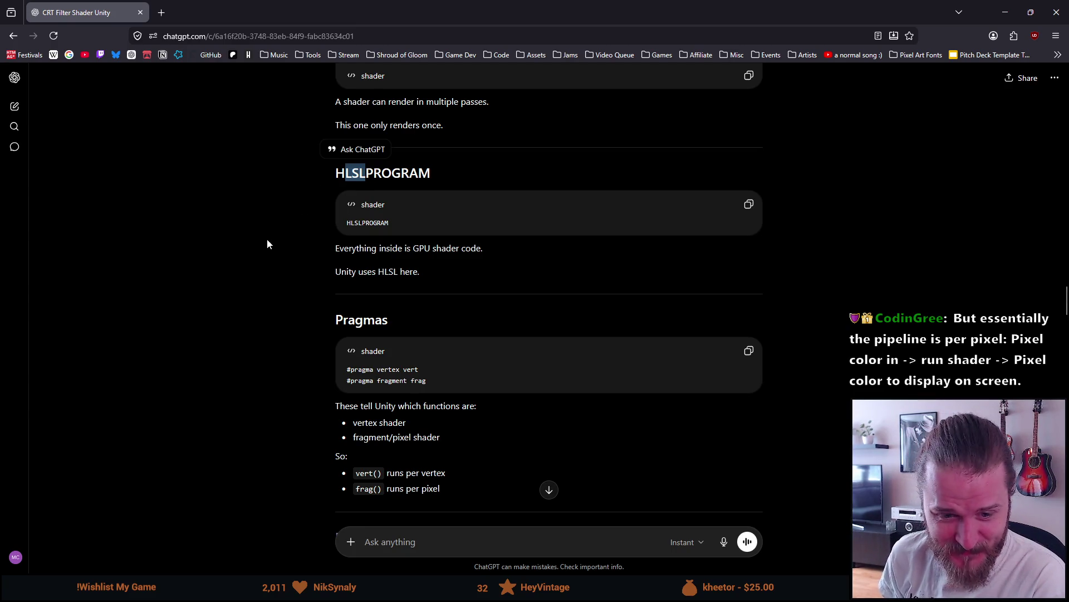
pyautogui.scroll(-2, 268, 240)
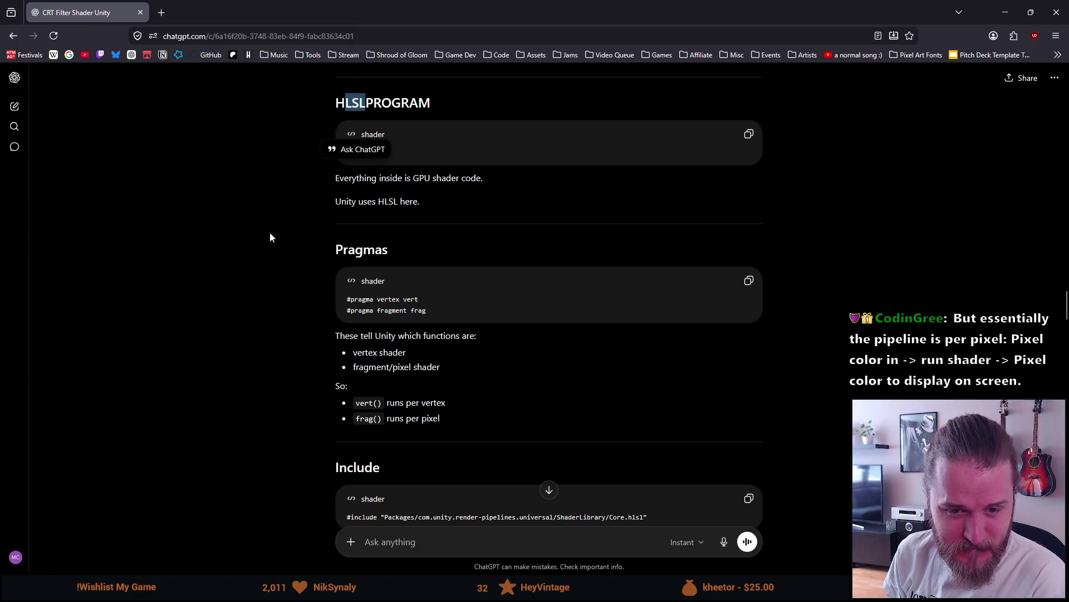
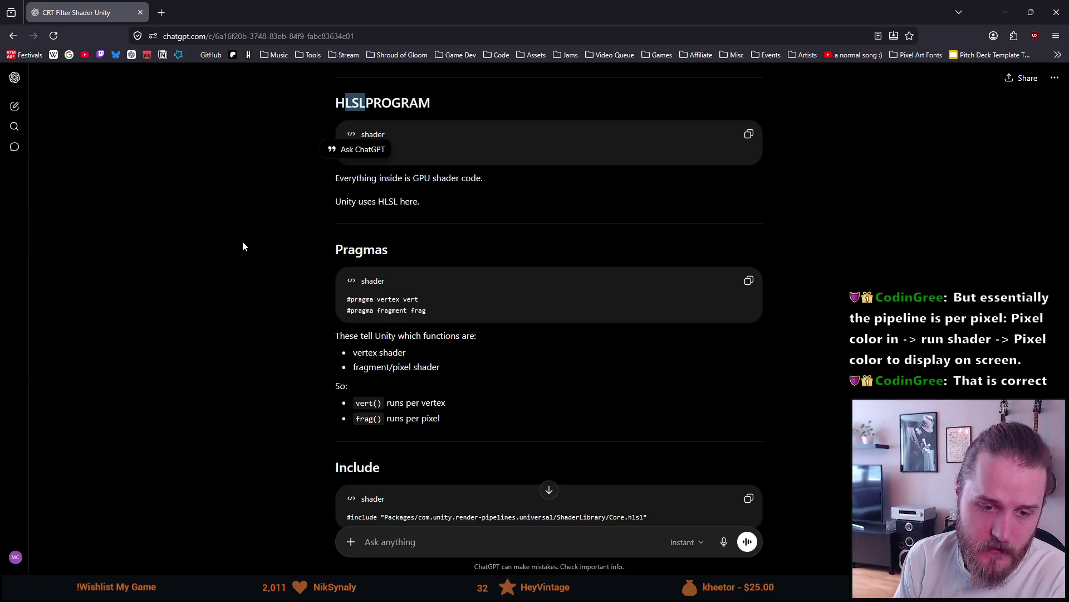
# Read down through ChatGPT's shader explanation, briefly highlighting the per-pixel part
pyautogui.click(259, 176)
pyautogui.scroll(-3, 259, 177)
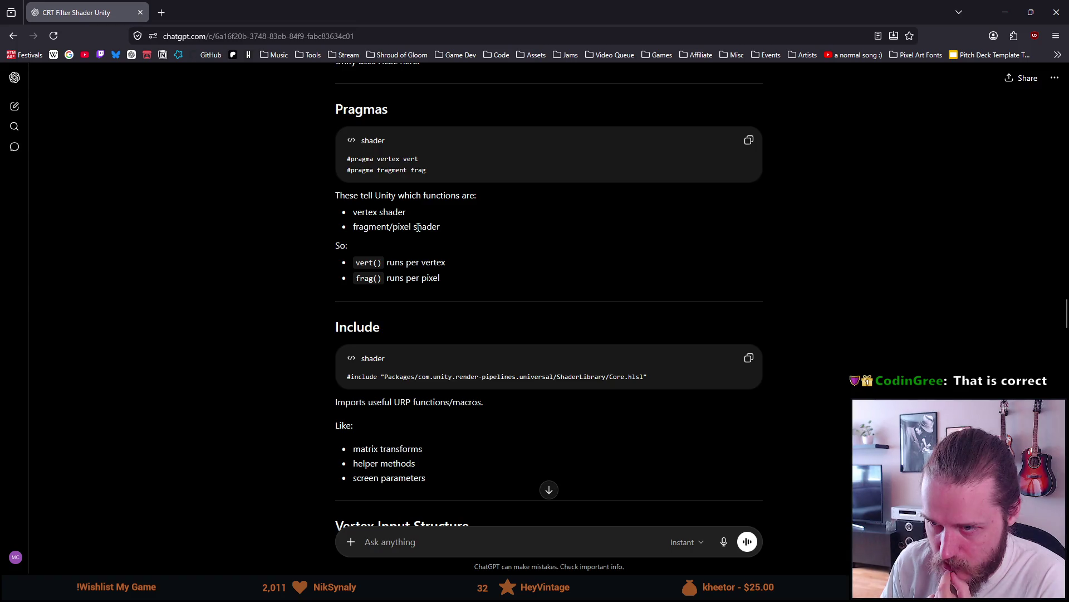
pyautogui.scroll(-1, 417, 228)
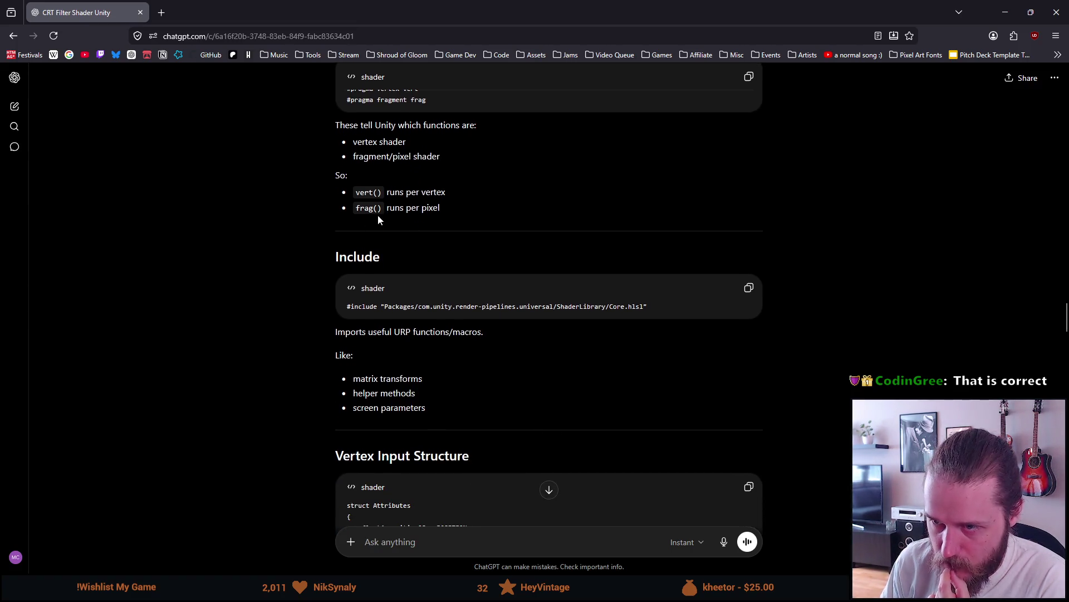
pyautogui.moveTo(429, 190)
pyautogui.mouseDown()
pyautogui.moveTo(446, 192)
pyautogui.moveTo(393, 208)
pyautogui.moveTo(418, 209)
pyautogui.mouseUp()
pyautogui.click(425, 206)
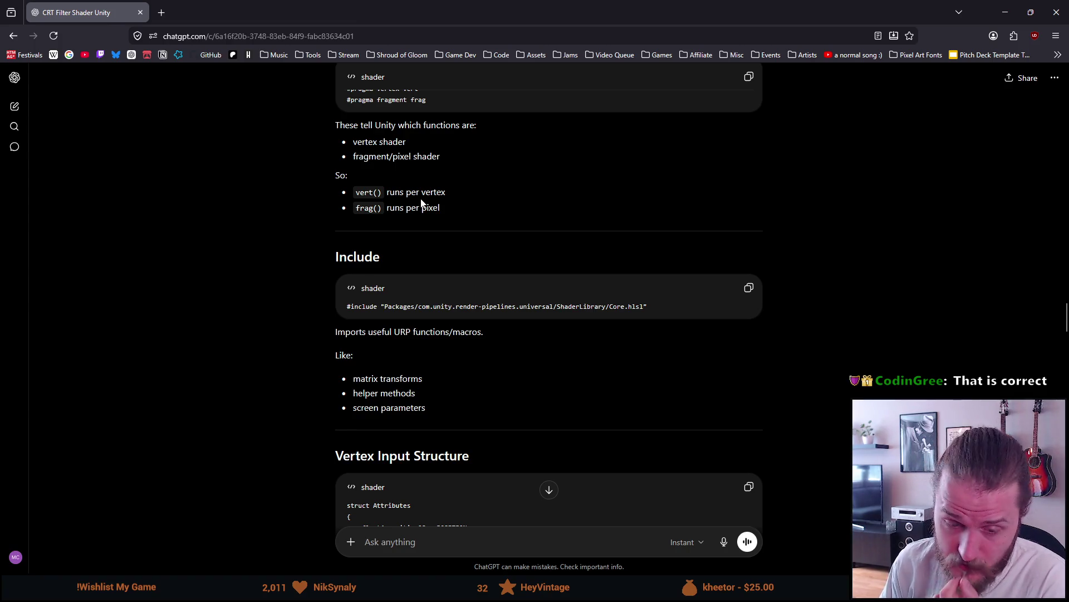
pyautogui.scroll(-2, 421, 204)
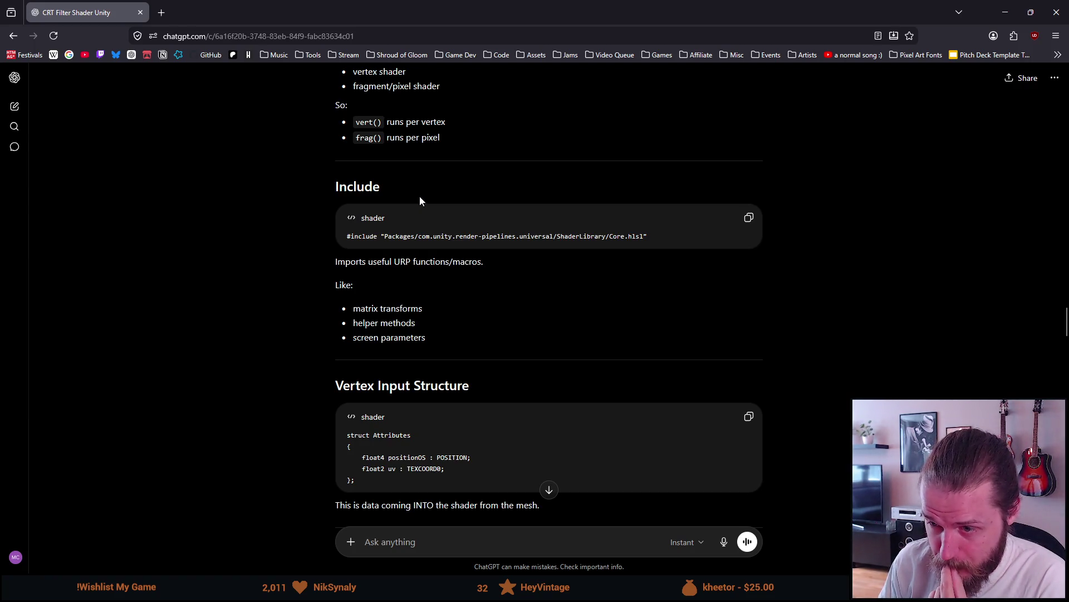
pyautogui.scroll(-2, 421, 198)
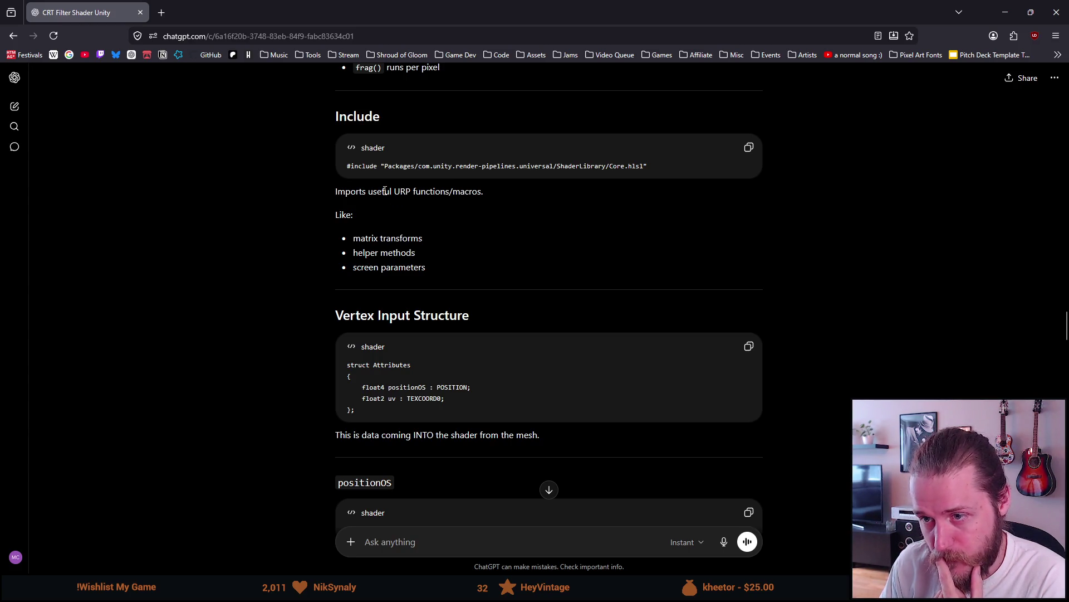
pyautogui.scroll(-2, 385, 191)
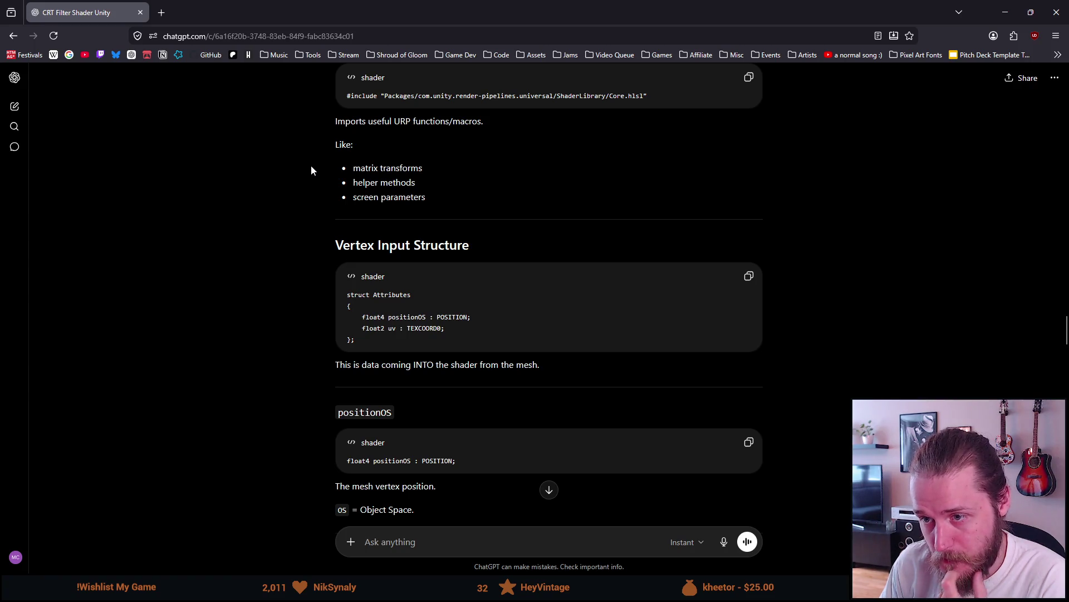
pyautogui.scroll(-2, 311, 166)
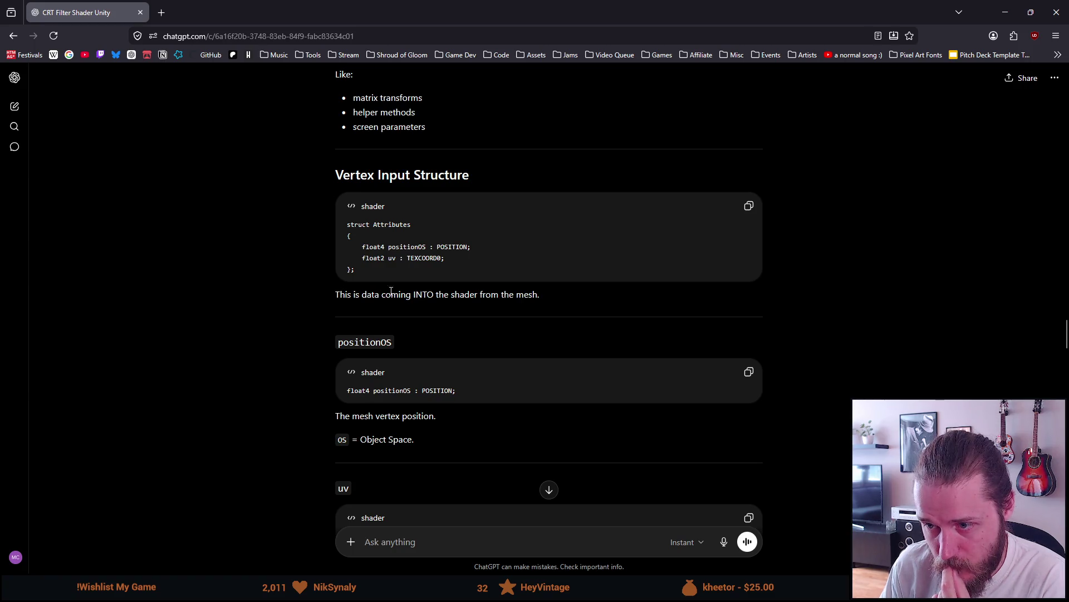
pyautogui.scroll(-3, 312, 273)
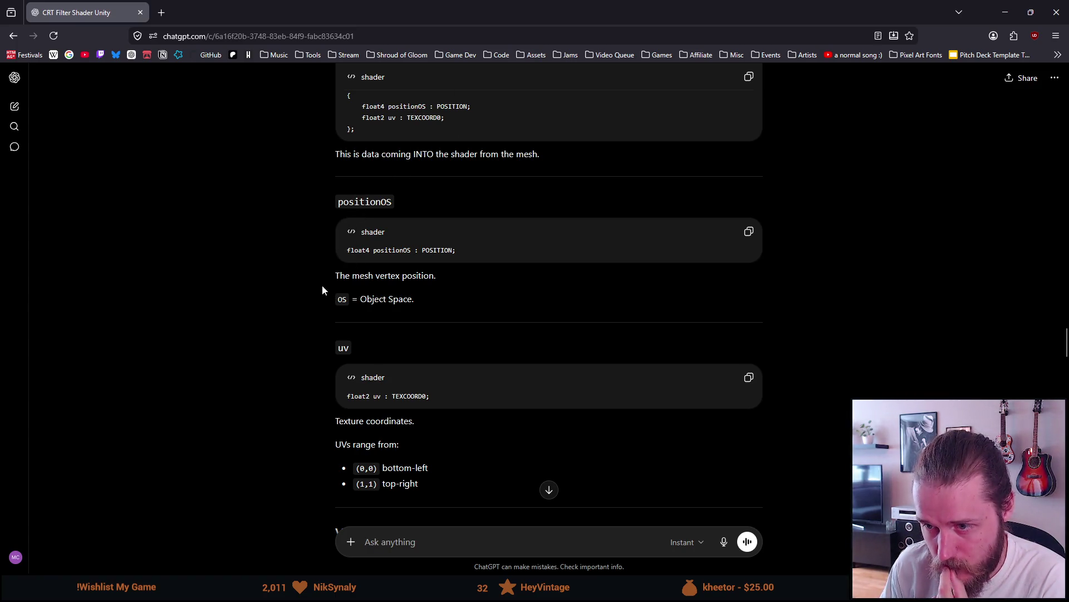
pyautogui.scroll(-3, 322, 290)
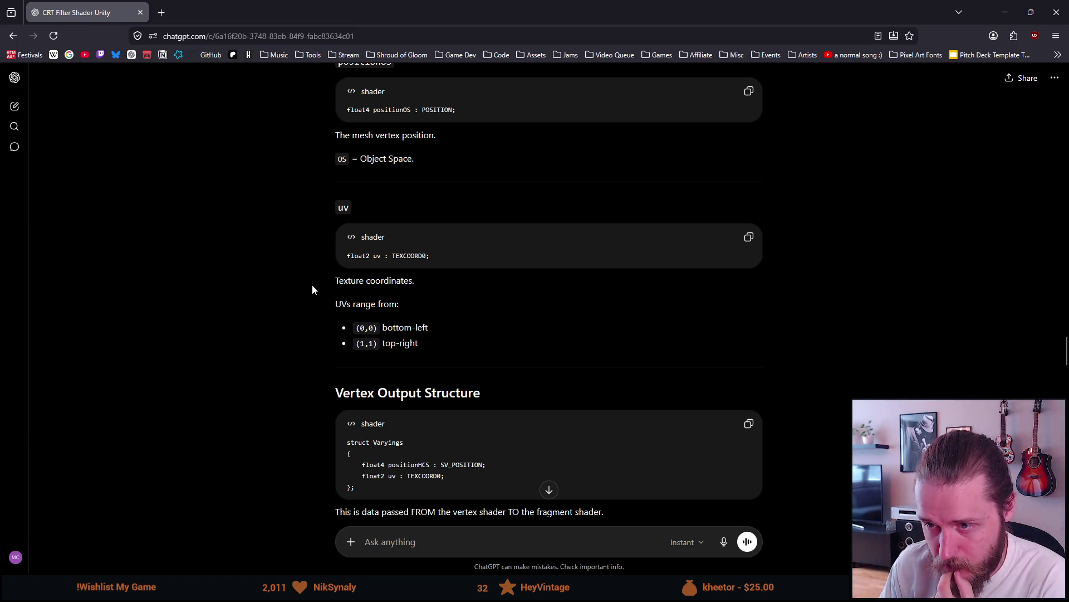
pyautogui.scroll(-2, 312, 284)
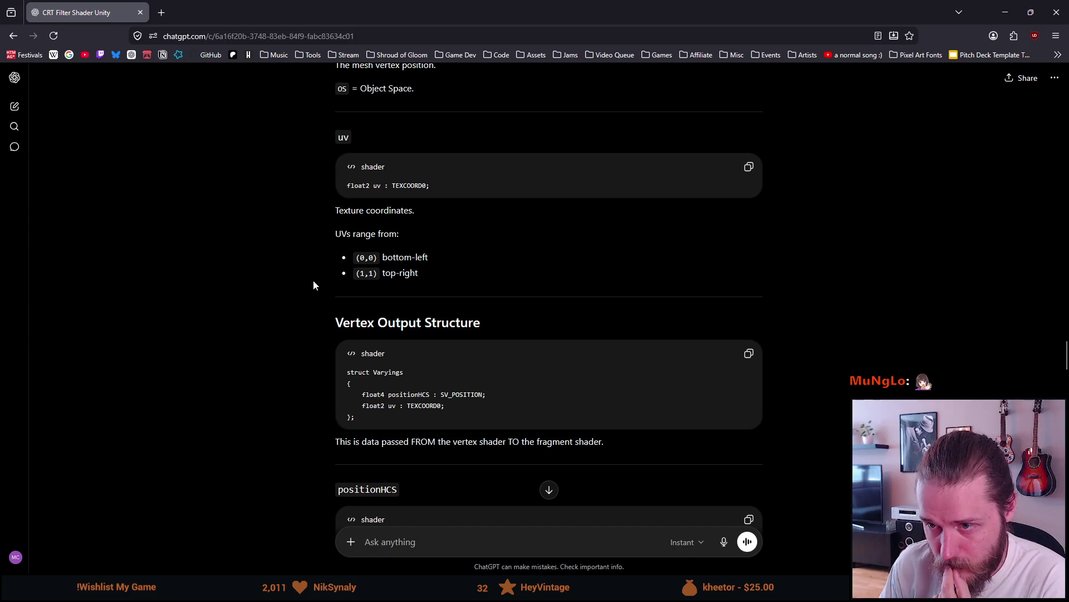
pyautogui.scroll(-2, 313, 280)
pyautogui.scroll(-2, 313, 283)
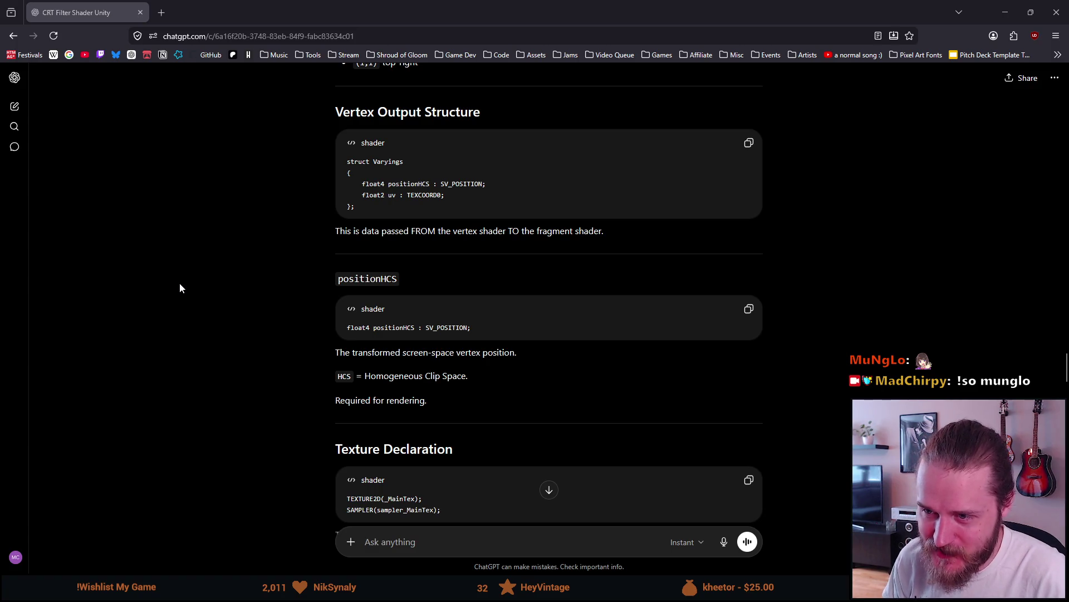
# Scroll to the Shader Variables section, then drag the chat window aside
pyautogui.scroll(-2, 182, 284)
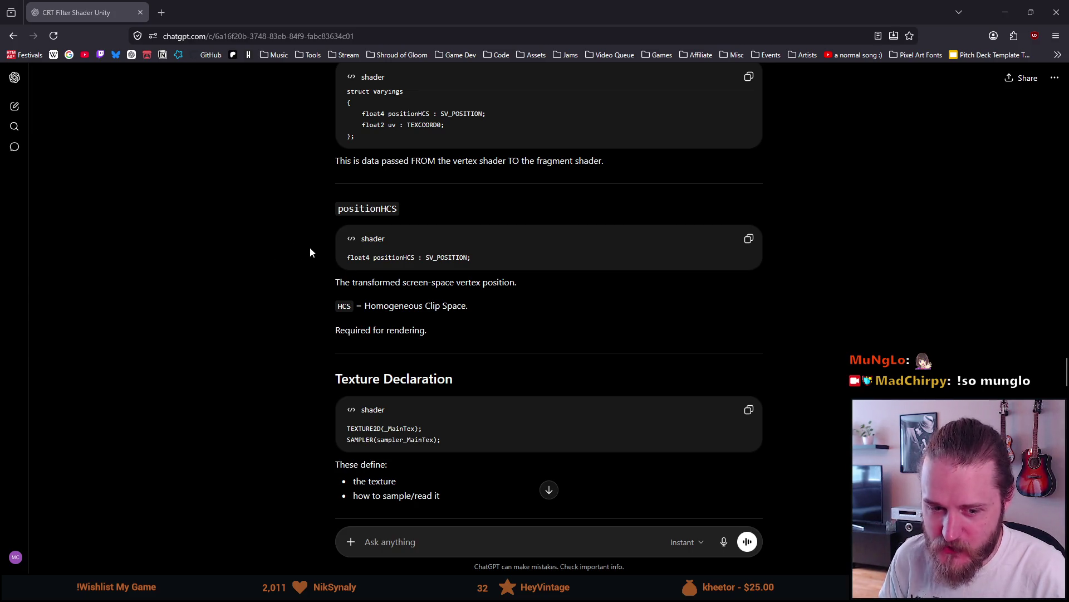
pyautogui.scroll(2, 310, 251)
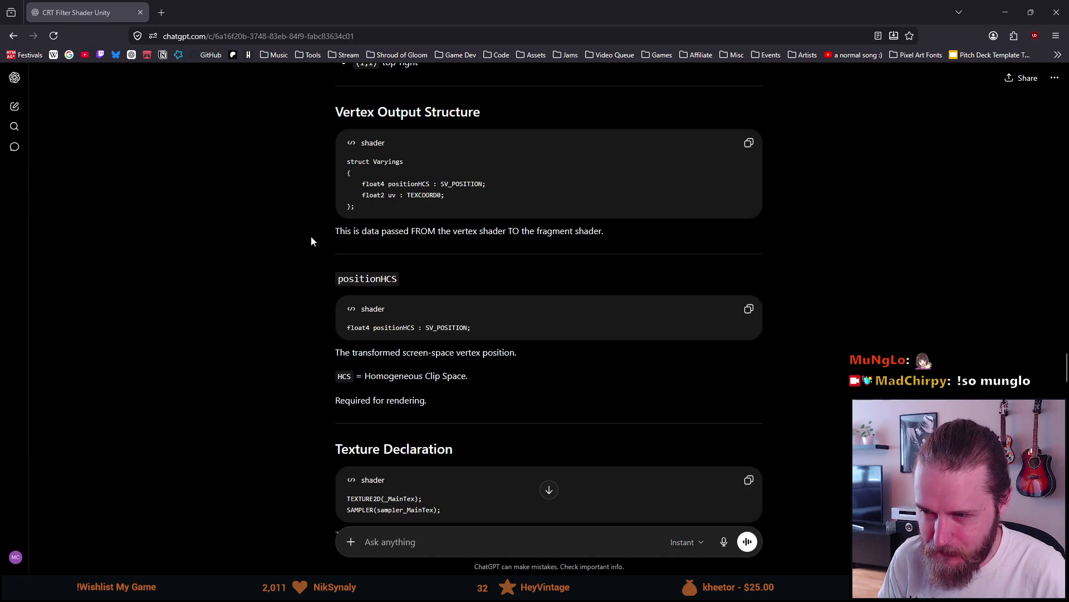
pyautogui.scroll(-2, 310, 246)
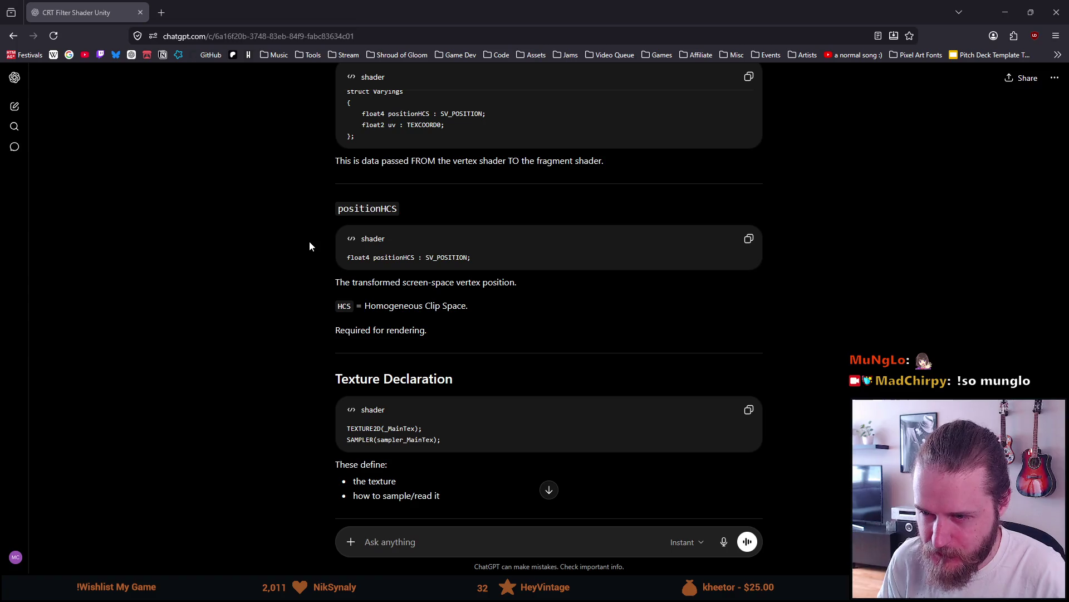
pyautogui.scroll(-2, 310, 246)
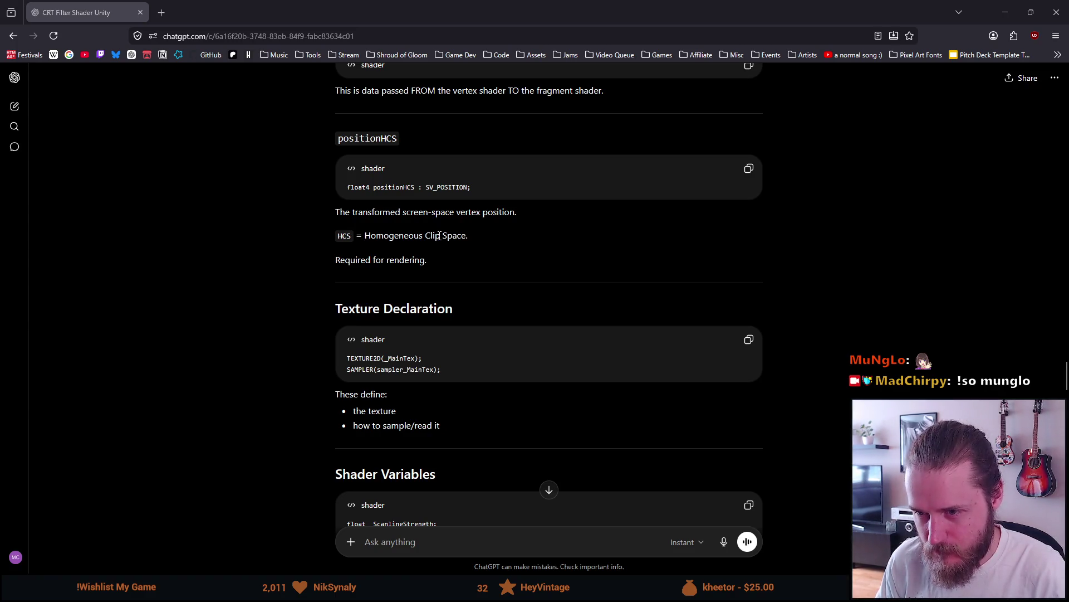
pyautogui.scroll(-4, 359, 204)
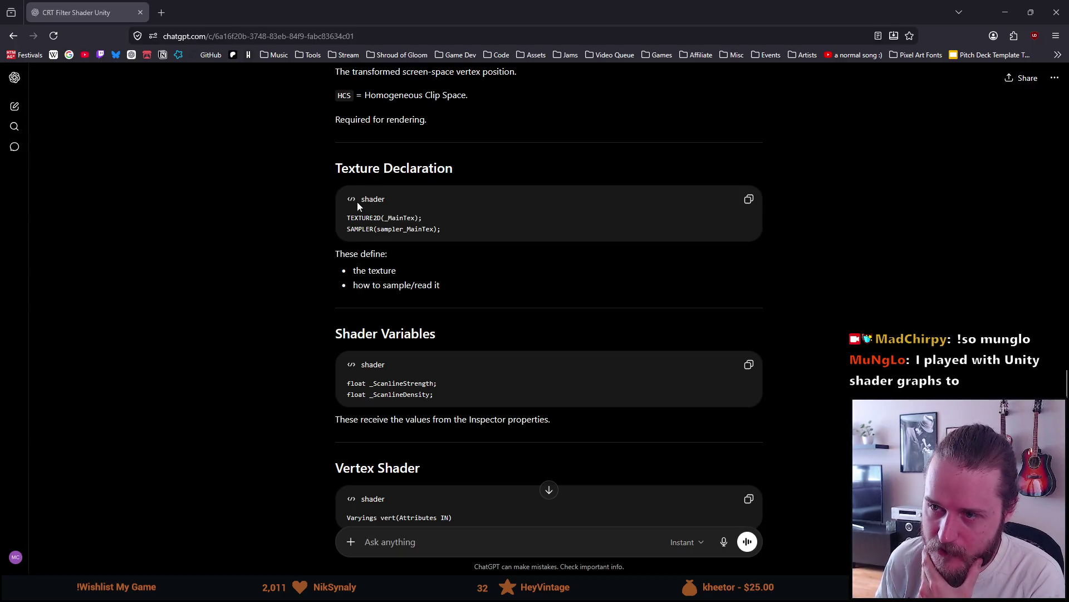
pyautogui.moveTo(270, 5)
pyautogui.mouseDown()
pyautogui.moveTo(825, 89)
pyautogui.moveTo(972, 67)
pyautogui.moveTo(1068, 67)
pyautogui.mouseUp()
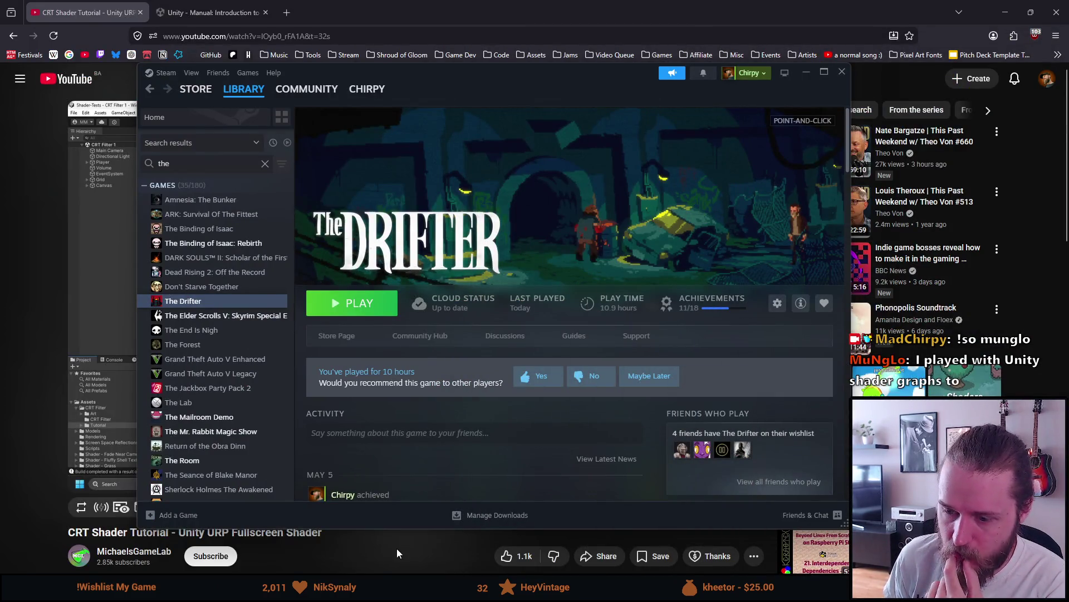
pyautogui.moveTo(289, 585)
pyautogui.click(289, 524)
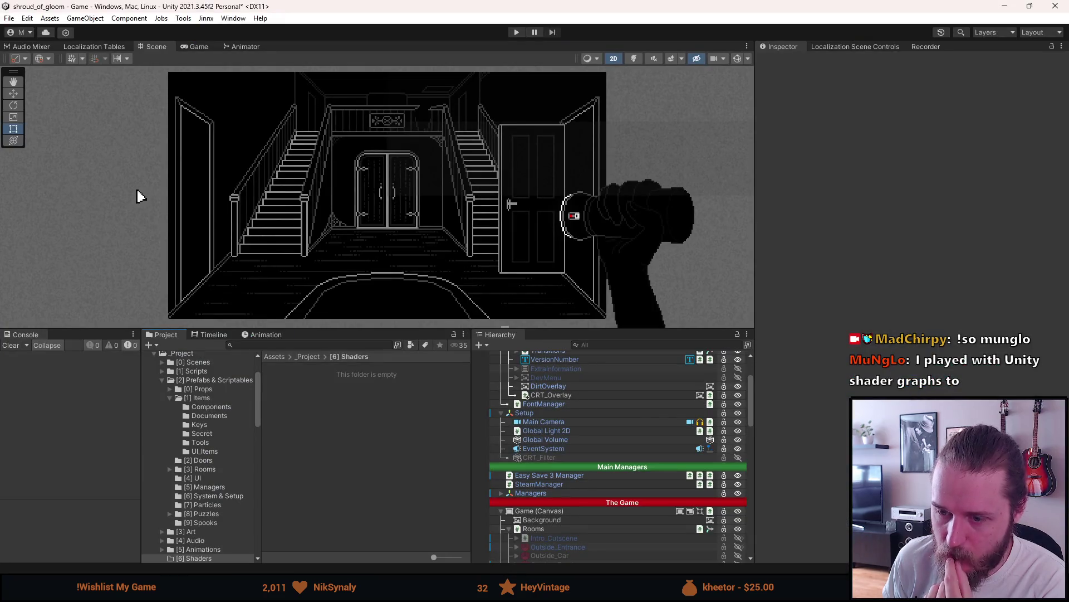
pyautogui.rightClick(264, 411)
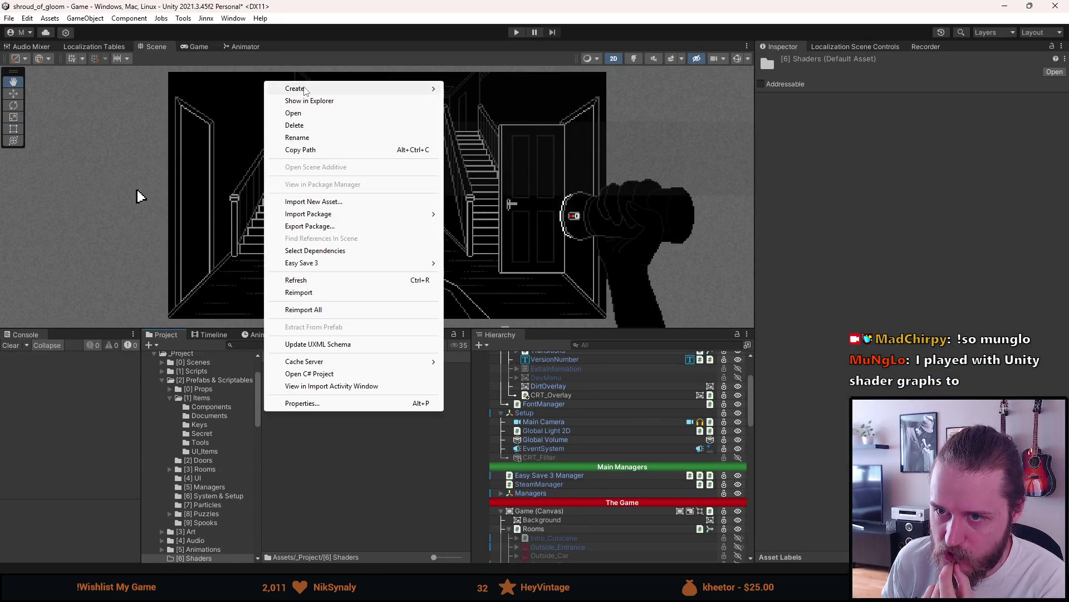
pyautogui.moveTo(422, 96)
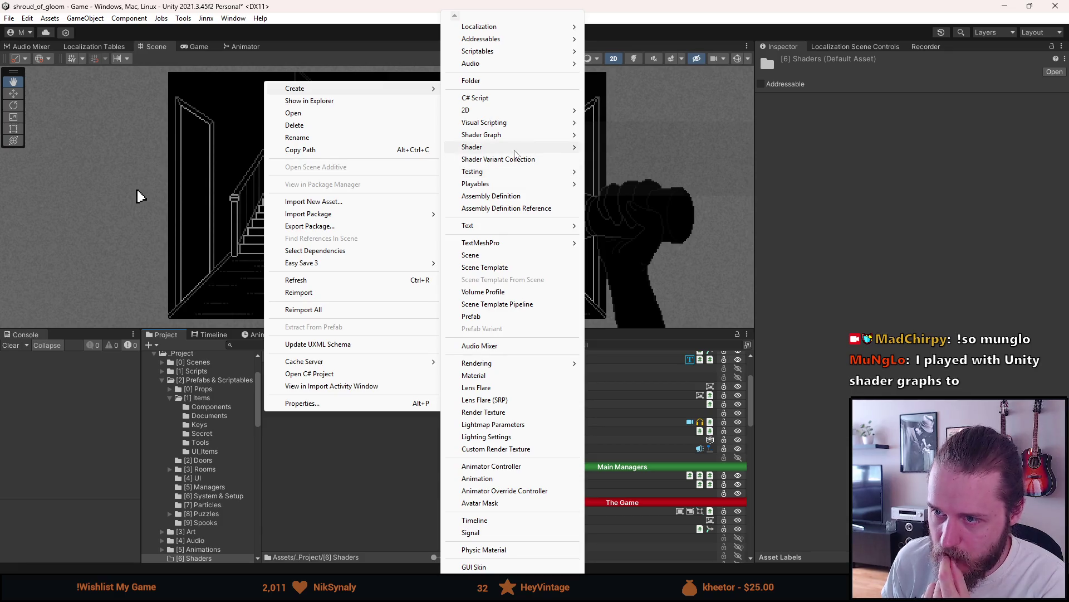
pyautogui.moveTo(515, 150)
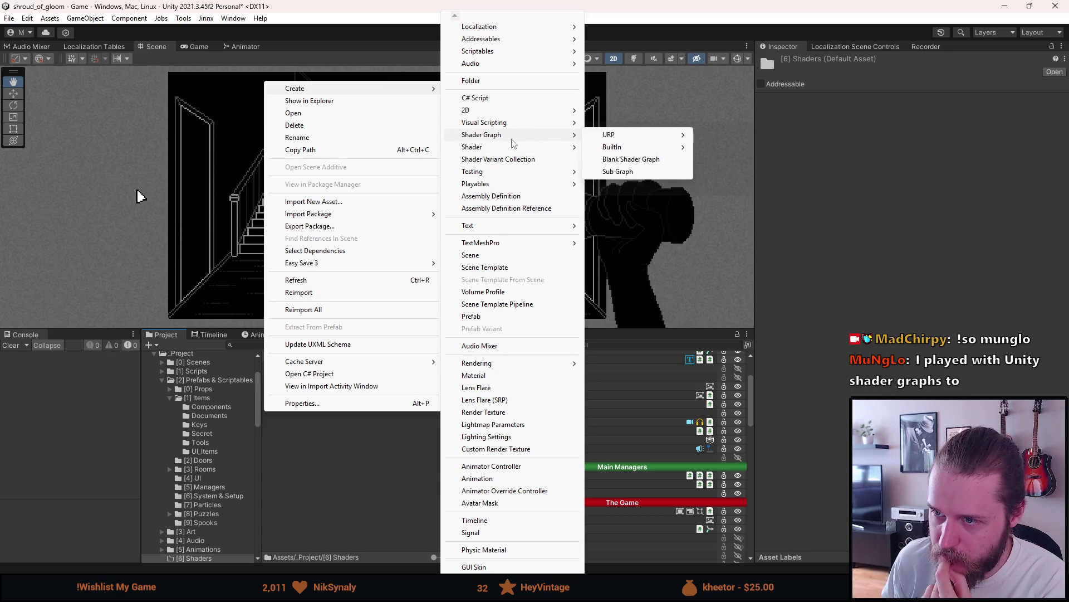
pyautogui.moveTo(613, 139)
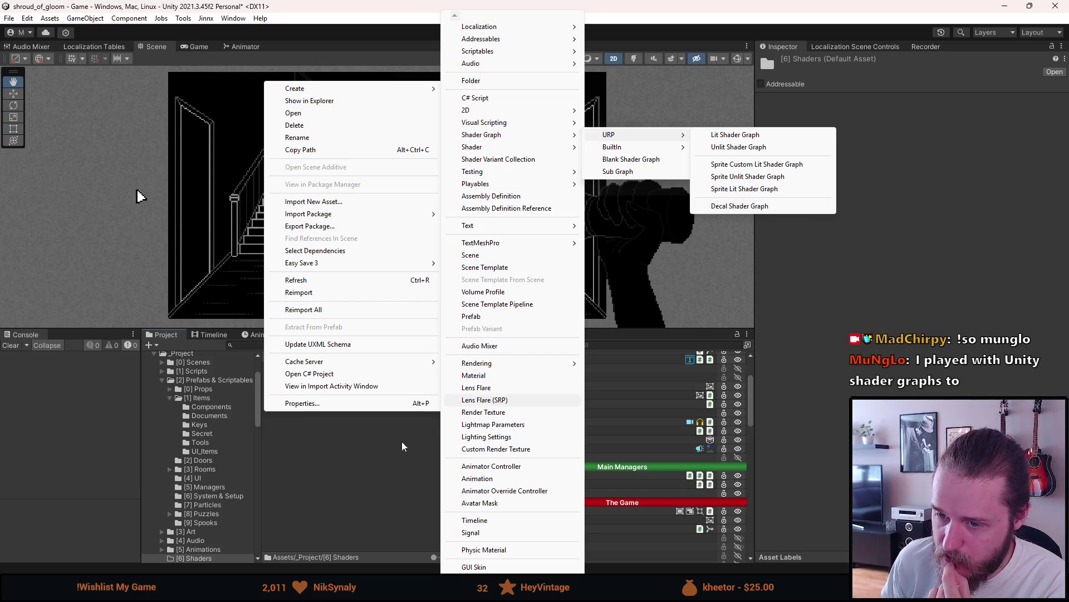
pyautogui.click(331, 468)
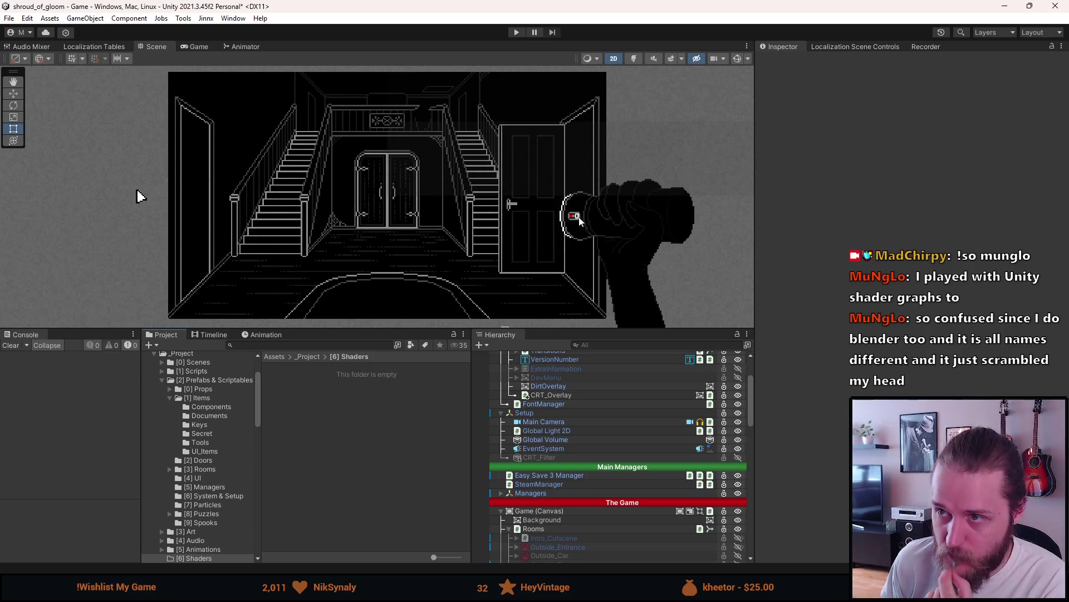
pyautogui.click(1010, 6)
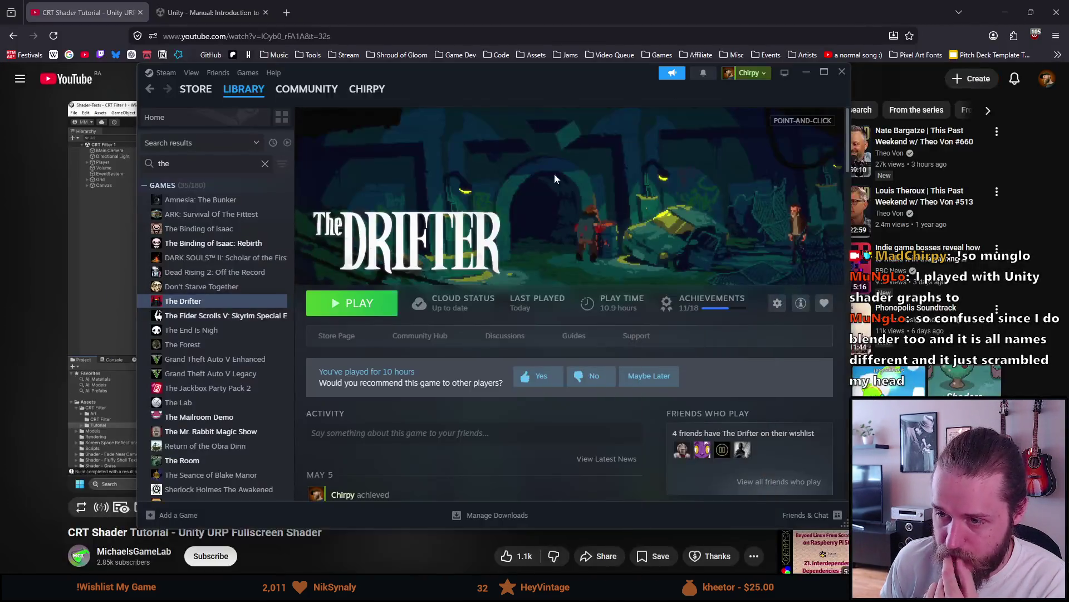
# View the paused YouTube CRT tutorial's shader-creation frame, then switch back to the Unity project
pyautogui.click(477, 6)
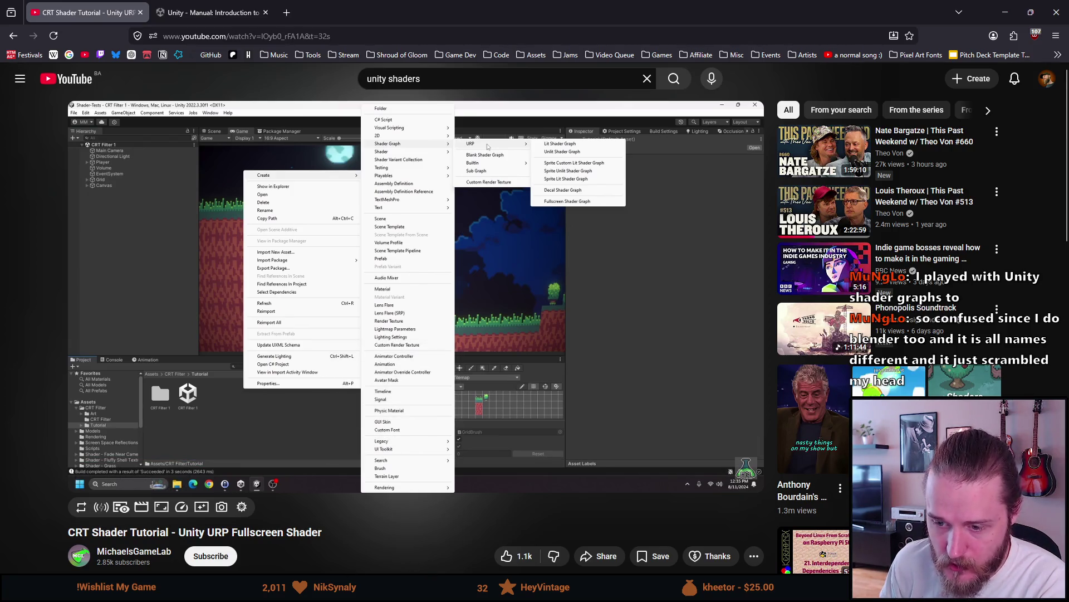
pyautogui.moveTo(256, 483)
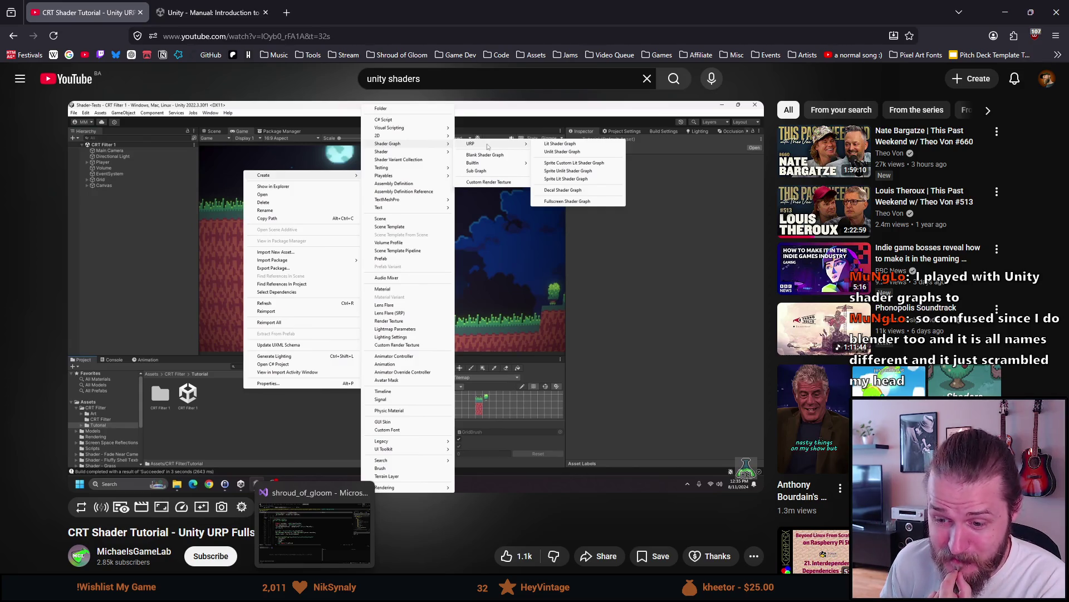
pyautogui.click(315, 529)
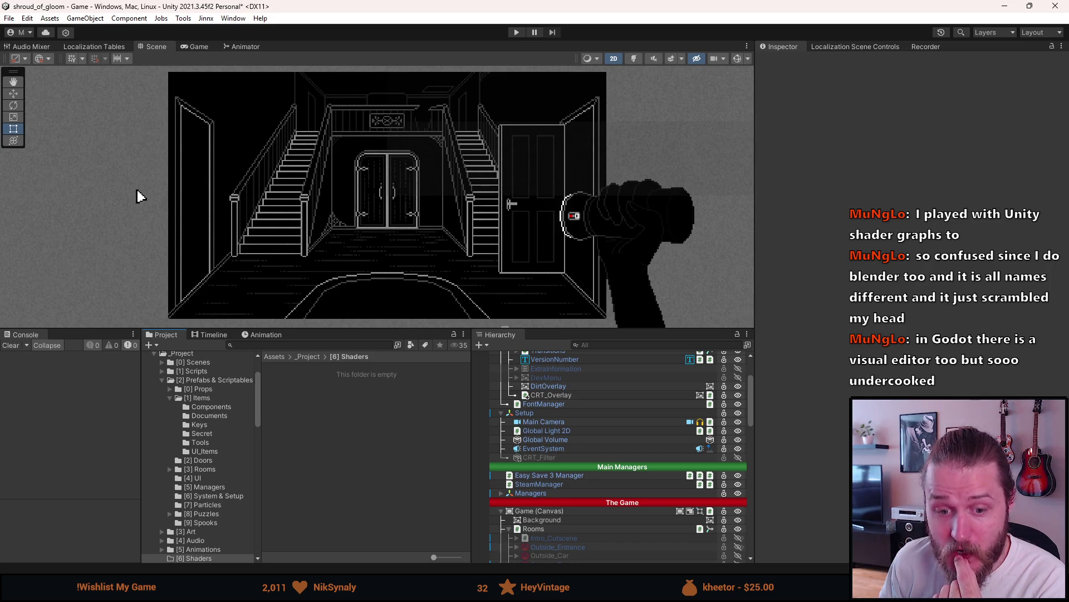
# Switch to the YouTube CRT Shader Tutorial, paused on Unity's URP shader graph options
pyautogui.hotkey('alt', 'Tab')
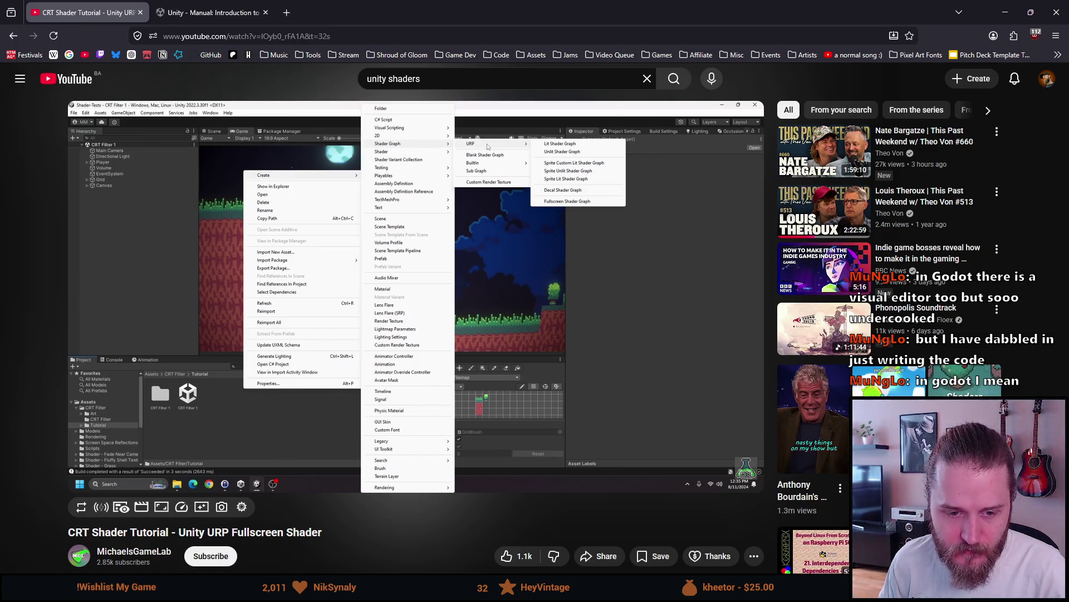
# Bring the ChatGPT CRT shader conversation up maximized and scroll back to the usage note
pyautogui.moveTo(211, 430)
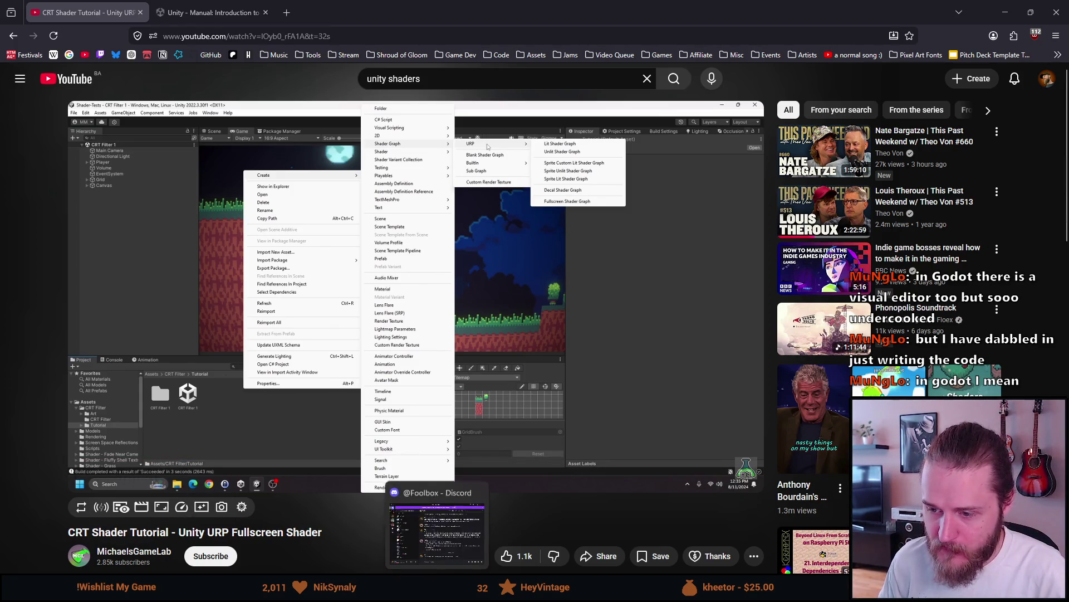
pyautogui.click(187, 4)
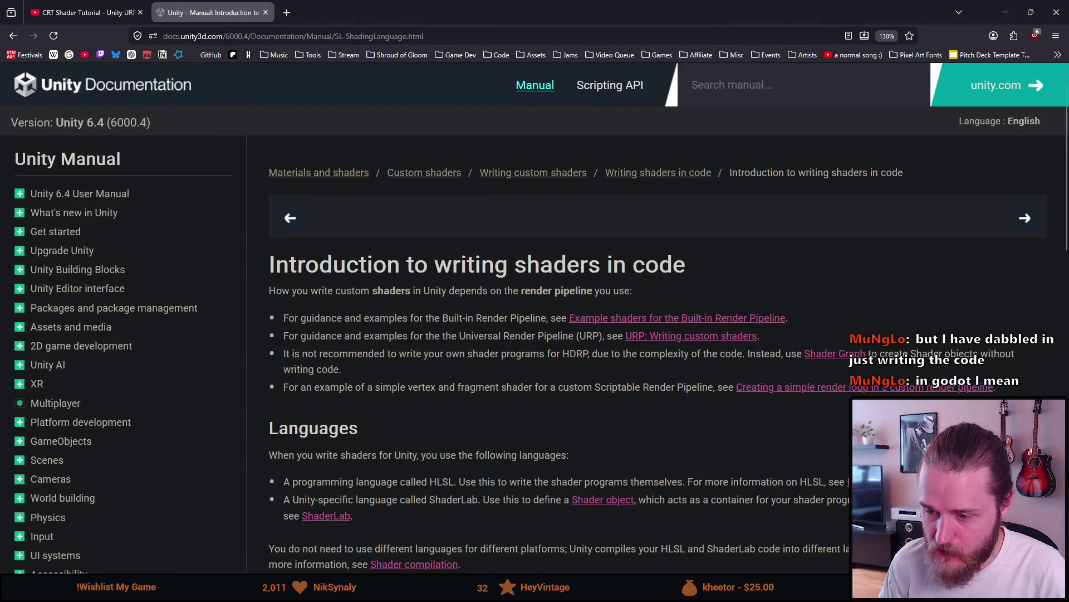
pyautogui.hotkey('alt', 'Tab')
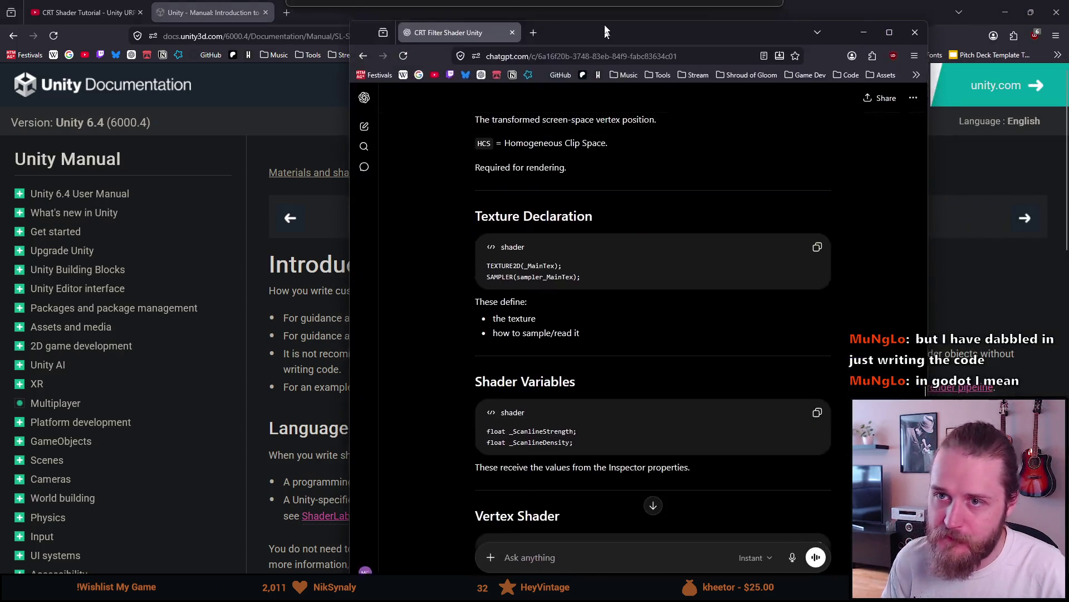
pyautogui.press('super+Up')
pyautogui.scroll(20, 460, 247)
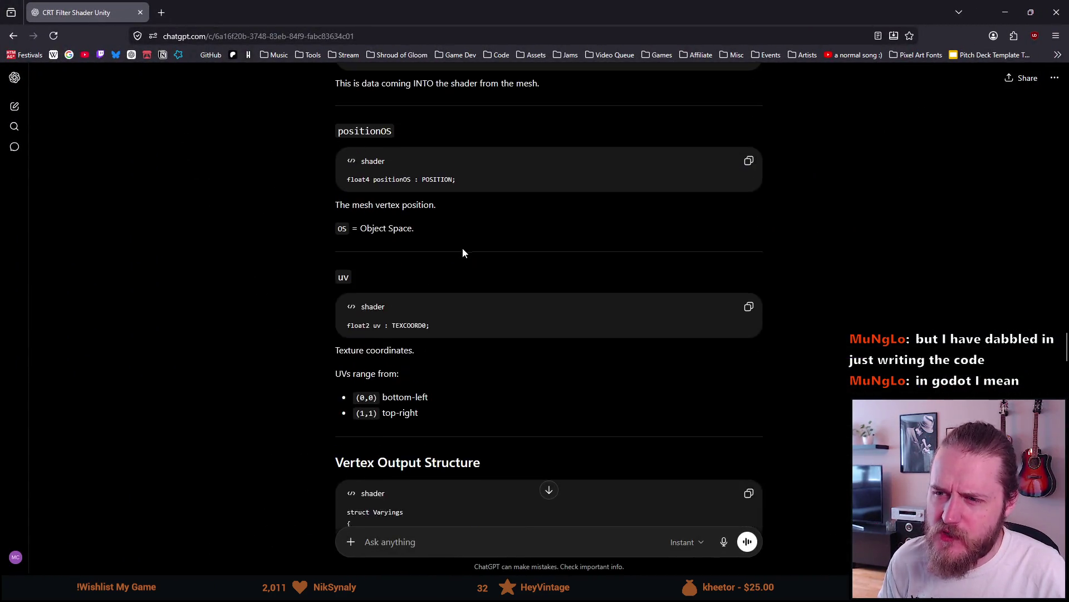
pyautogui.scroll(20, 458, 244)
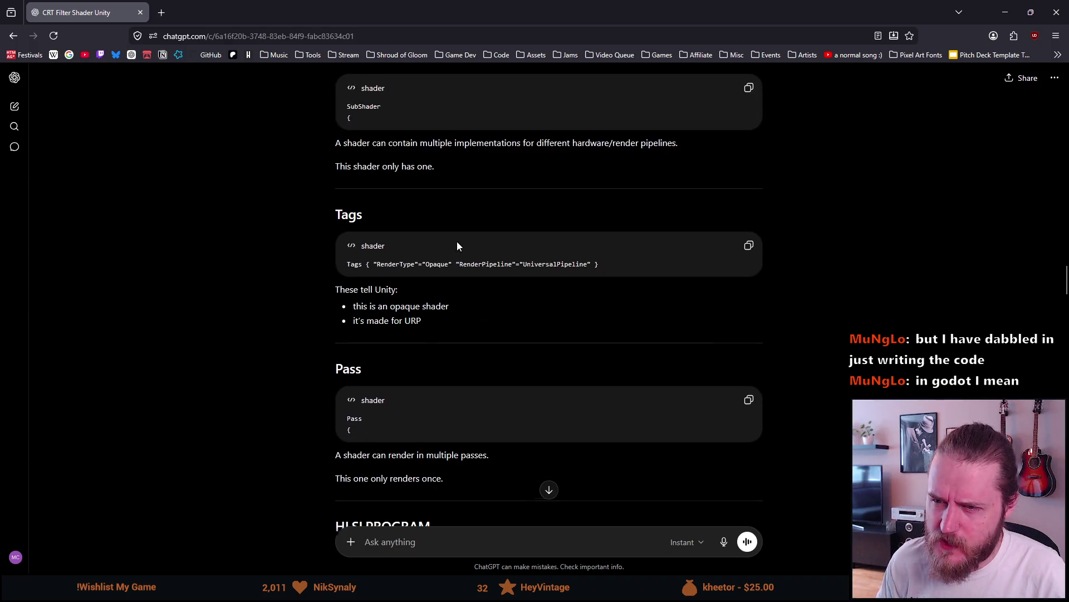
pyautogui.scroll(3, 463, 237)
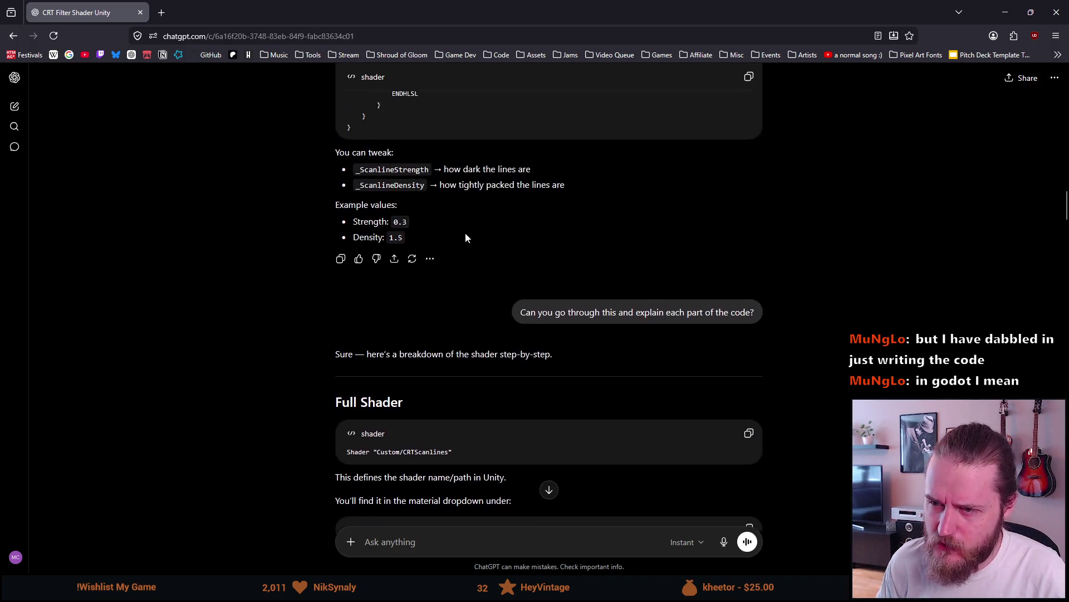
pyautogui.scroll(-10, 466, 230)
pyautogui.scroll(10, 465, 230)
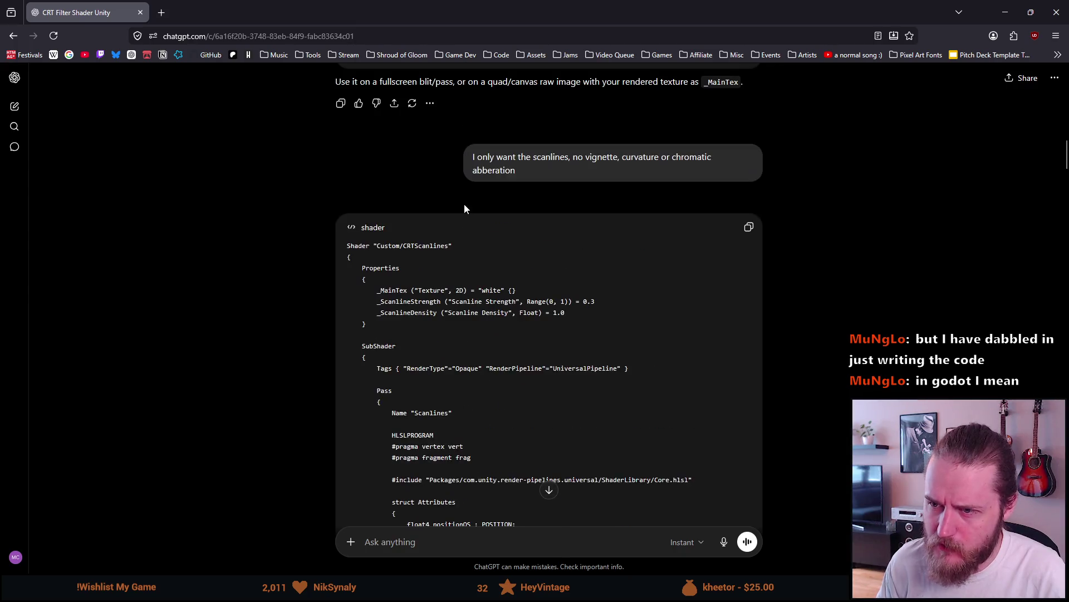
# Highlight the 'Use it on a fullscreen blit/pass' sentence and its canvas wording
pyautogui.moveTo(330, 292); pyautogui.dragTo(453, 295)
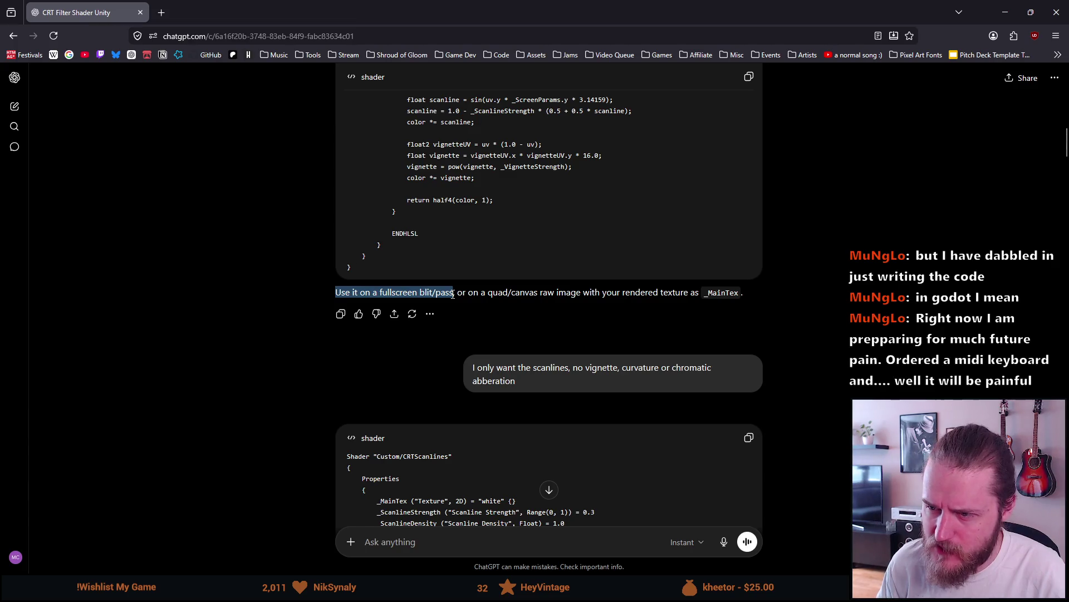
pyautogui.click(381, 291)
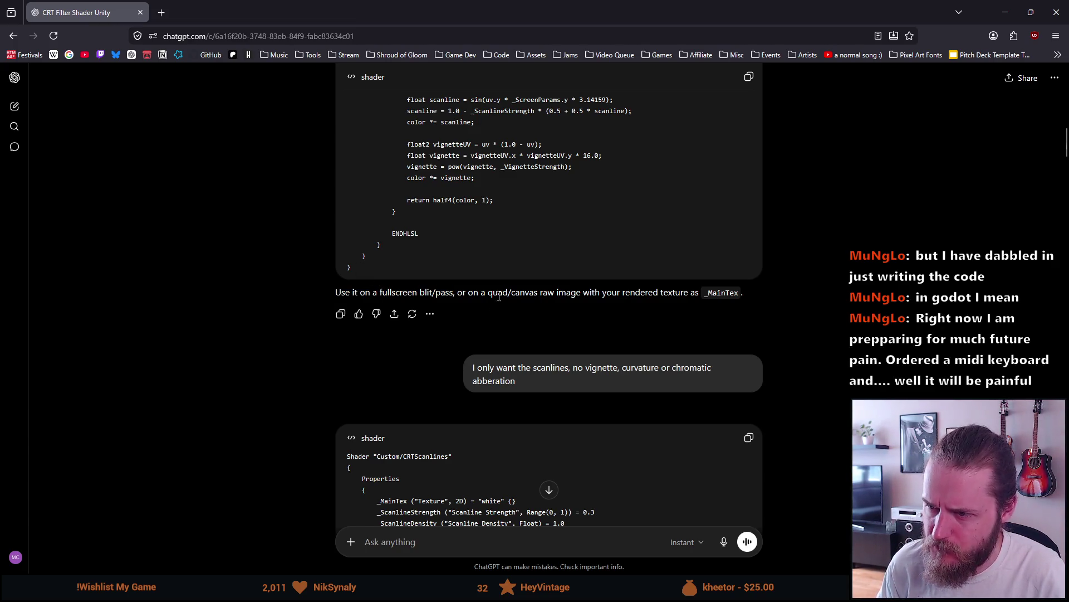
pyautogui.moveTo(503, 293); pyautogui.dragTo(538, 292)
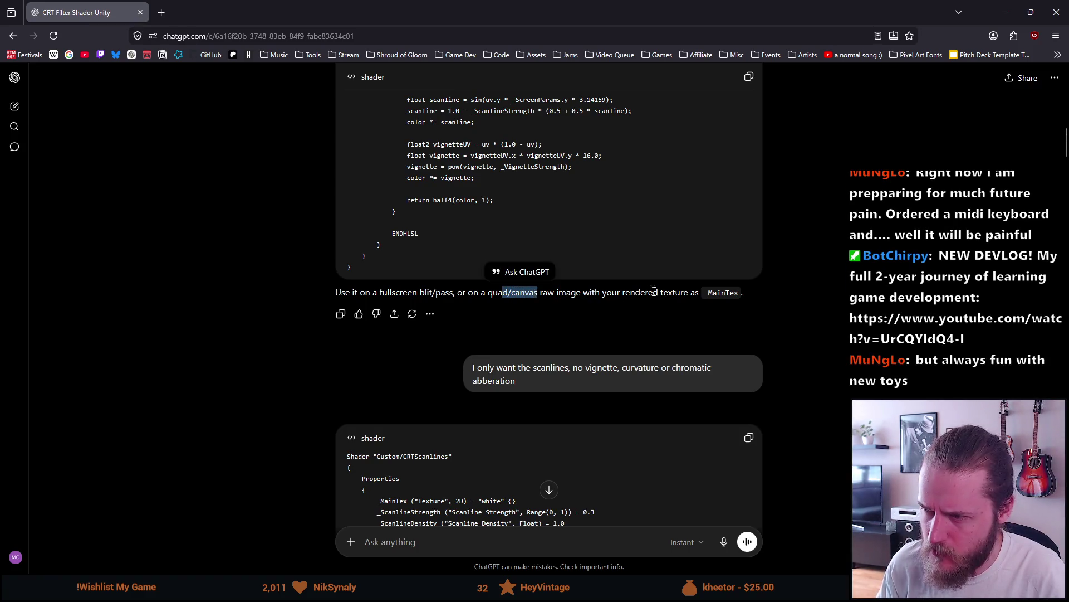
pyautogui.moveTo(341, 293)
pyautogui.mouseDown()
pyautogui.moveTo(504, 292)
pyautogui.moveTo(458, 292)
pyautogui.mouseUp()
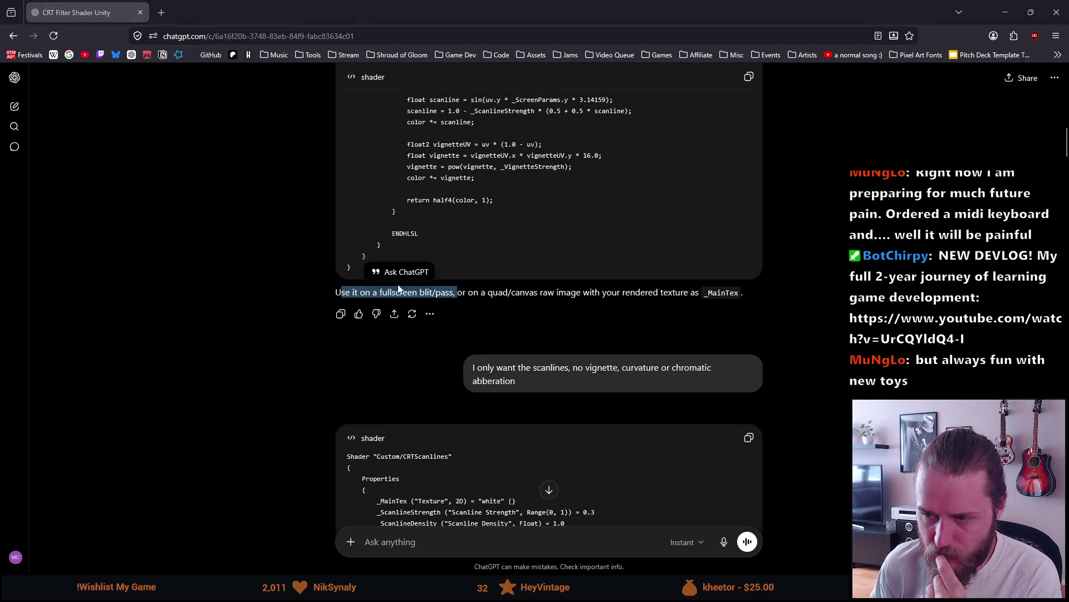
pyautogui.scroll(-20, 398, 284)
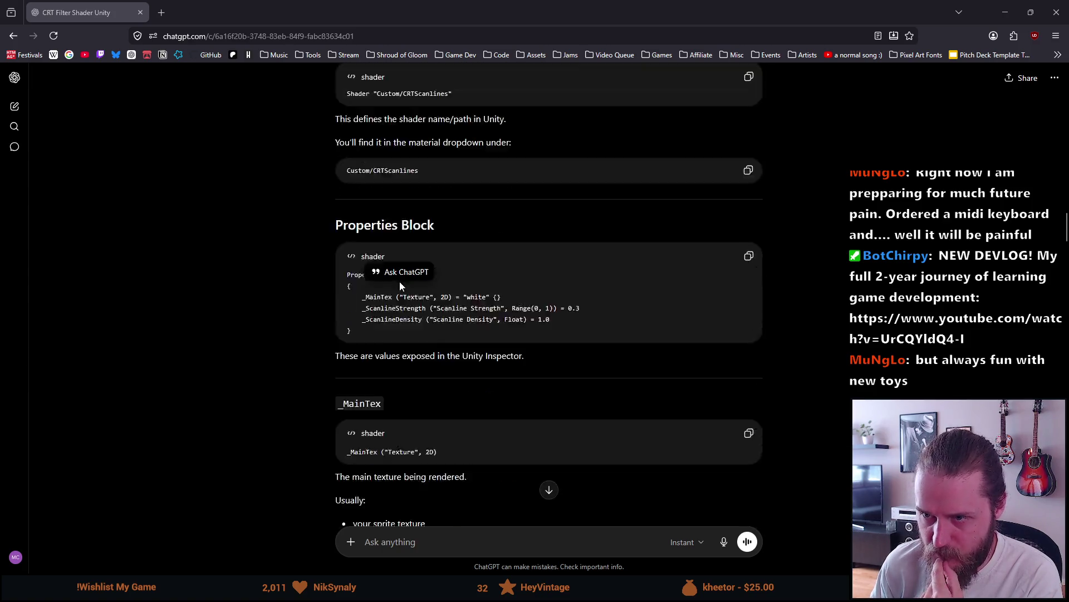
pyautogui.scroll(-15, 399, 281)
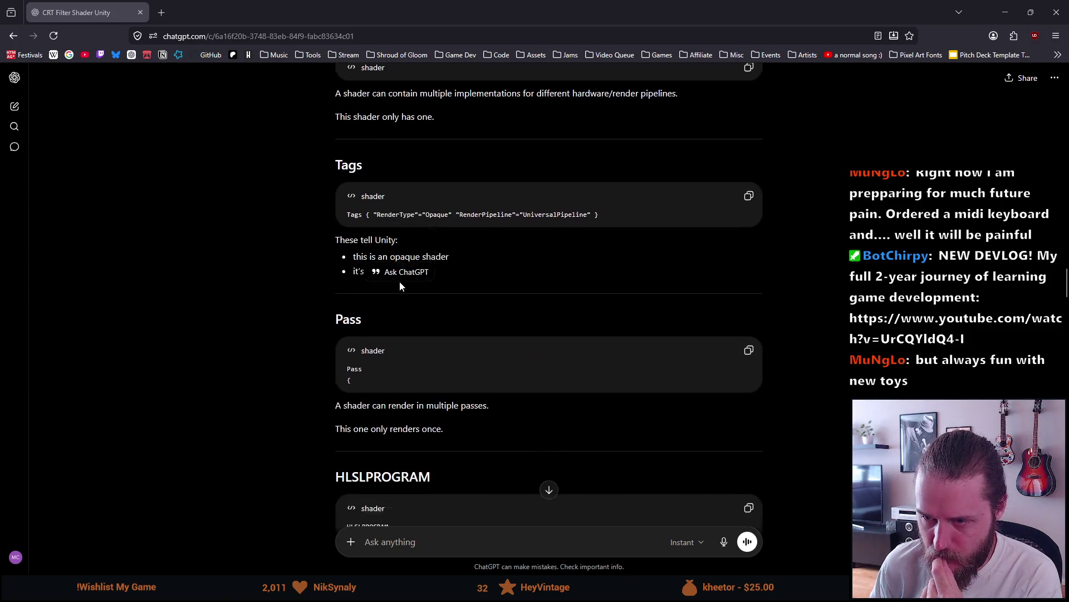
pyautogui.scroll(-8, 399, 281)
pyautogui.scroll(-10, 395, 283)
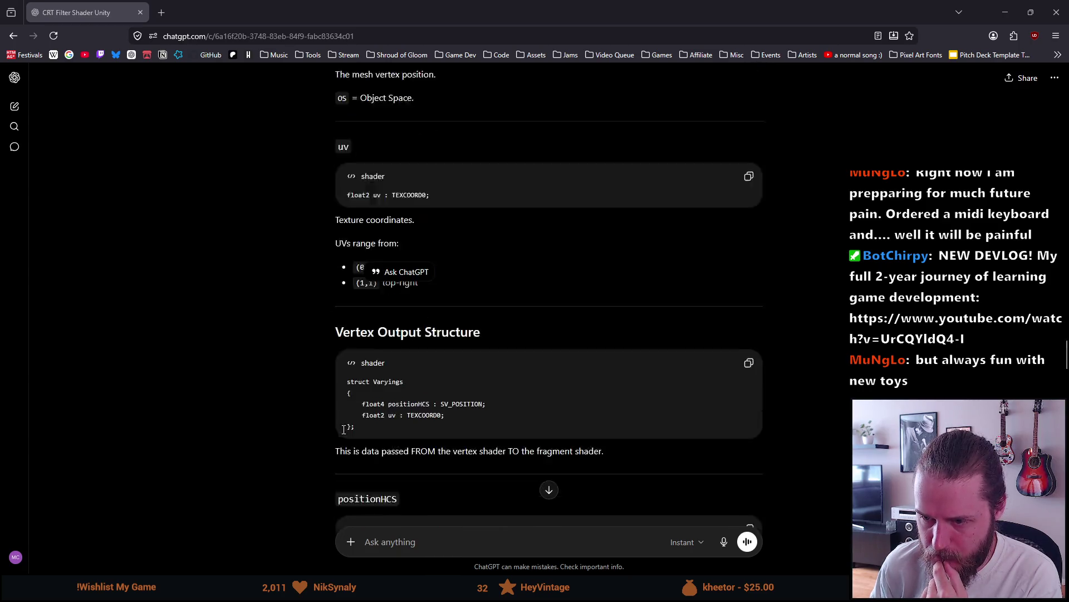
pyautogui.scroll(-15, 343, 429)
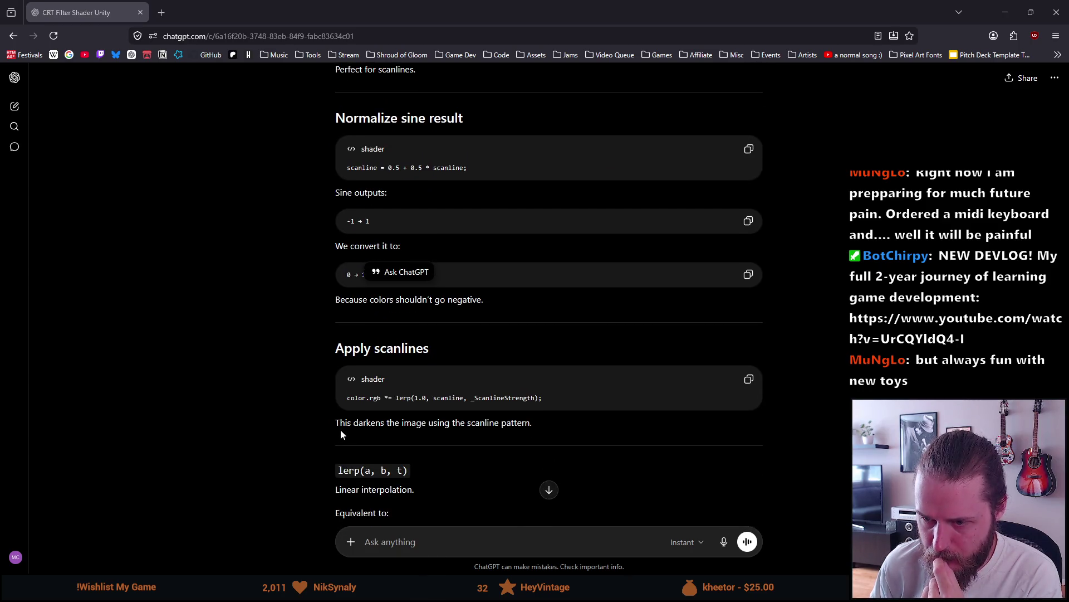
pyautogui.scroll(-3, 341, 433)
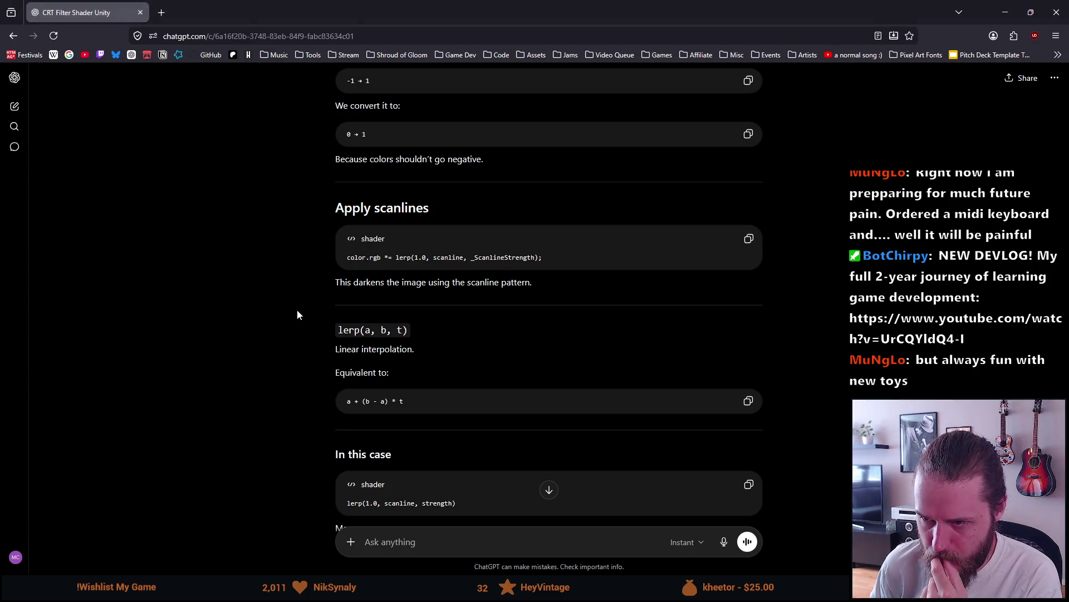
pyautogui.scroll(-2, 297, 315)
pyautogui.scroll(-4, 297, 314)
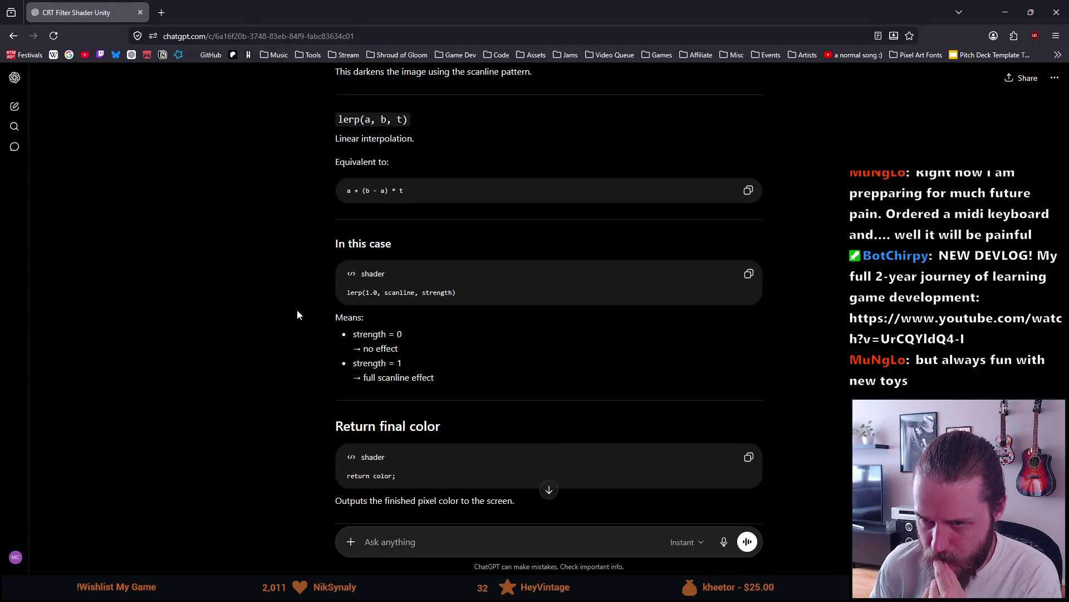
pyautogui.scroll(2, 297, 315)
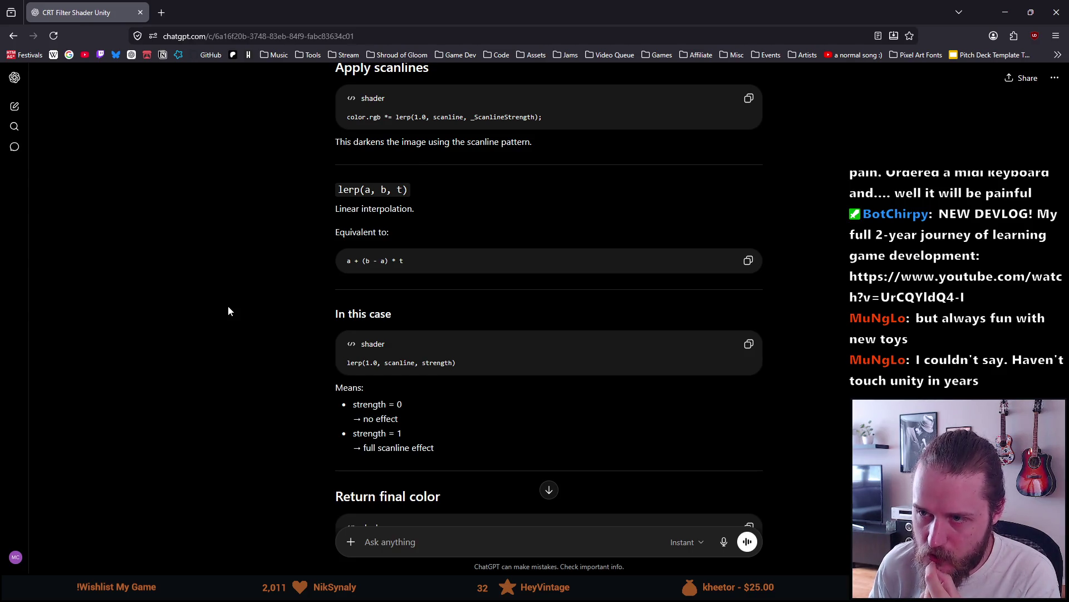
pyautogui.scroll(-4, 228, 306)
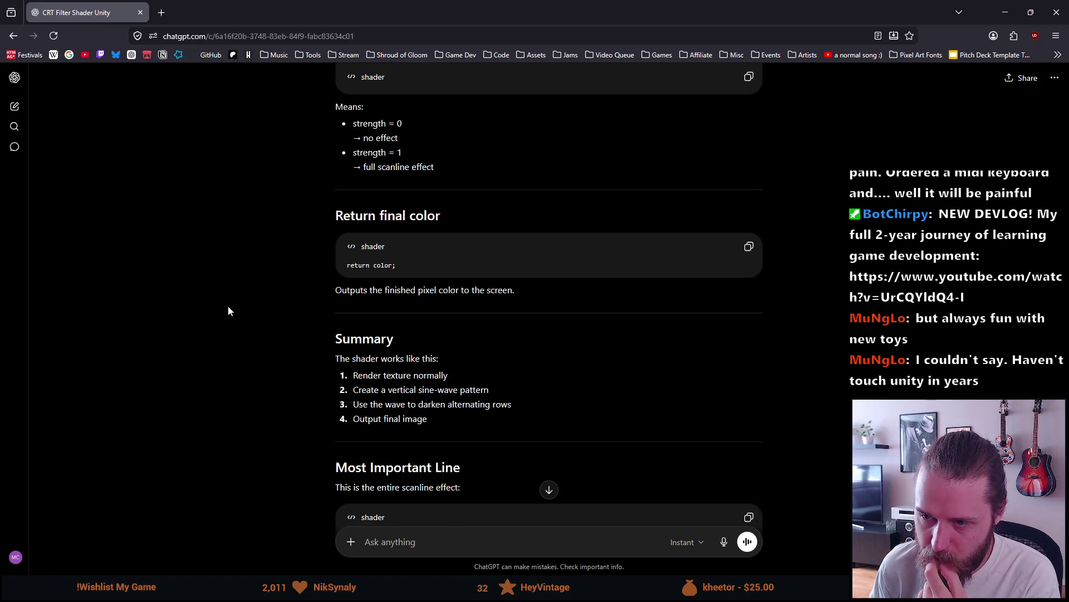
pyautogui.scroll(-3, 229, 306)
pyautogui.scroll(-1, 228, 306)
pyautogui.scroll(-4, 228, 311)
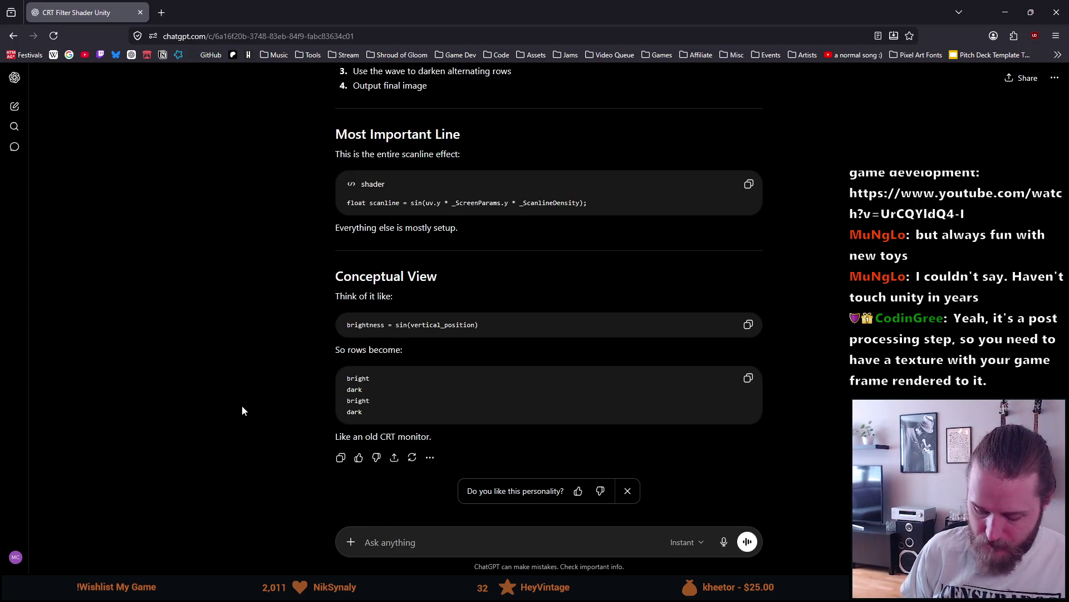
# Draft 'I'm on Unity 2021.3.45f2, so the main reason I'm considering to code this myself…'
pyautogui.write("I'm on Unity 2021")
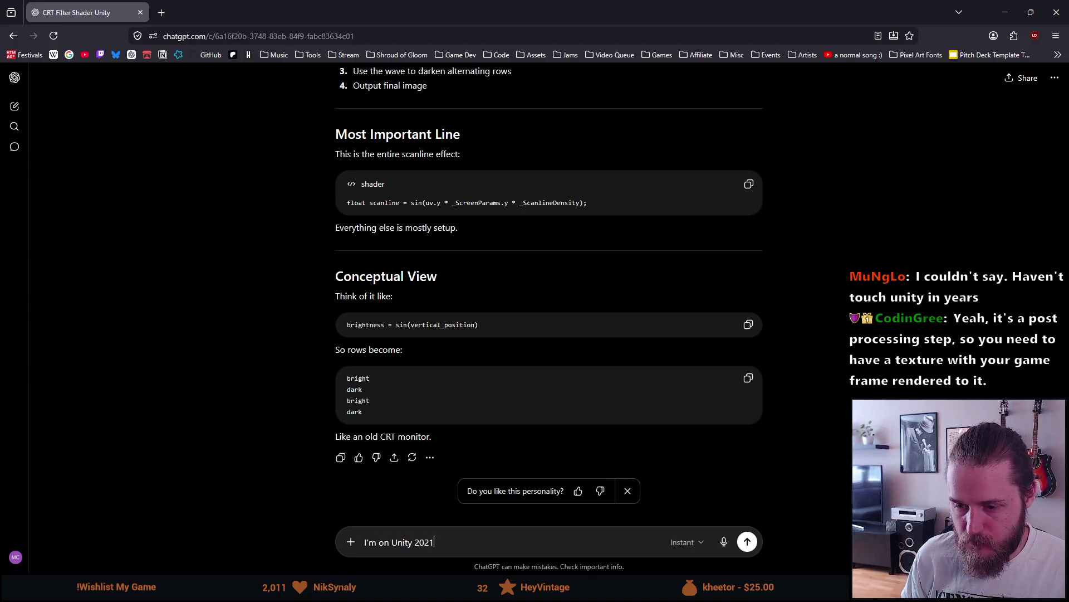
pyautogui.hotkey('alt', 'Tab')
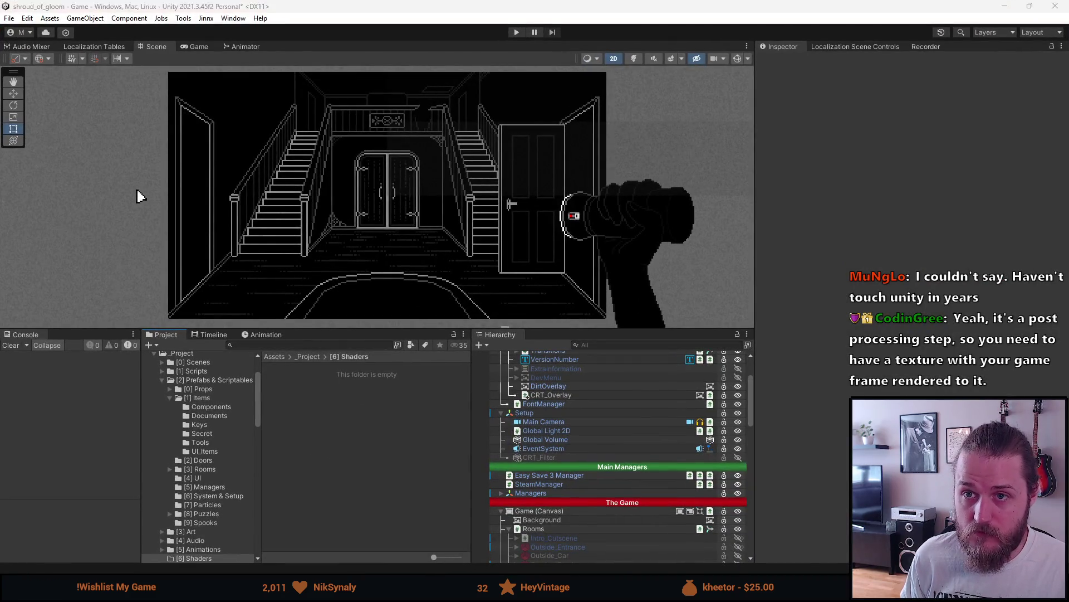
pyautogui.hotkey('alt', 'Tab')
pyautogui.write('.3.45')
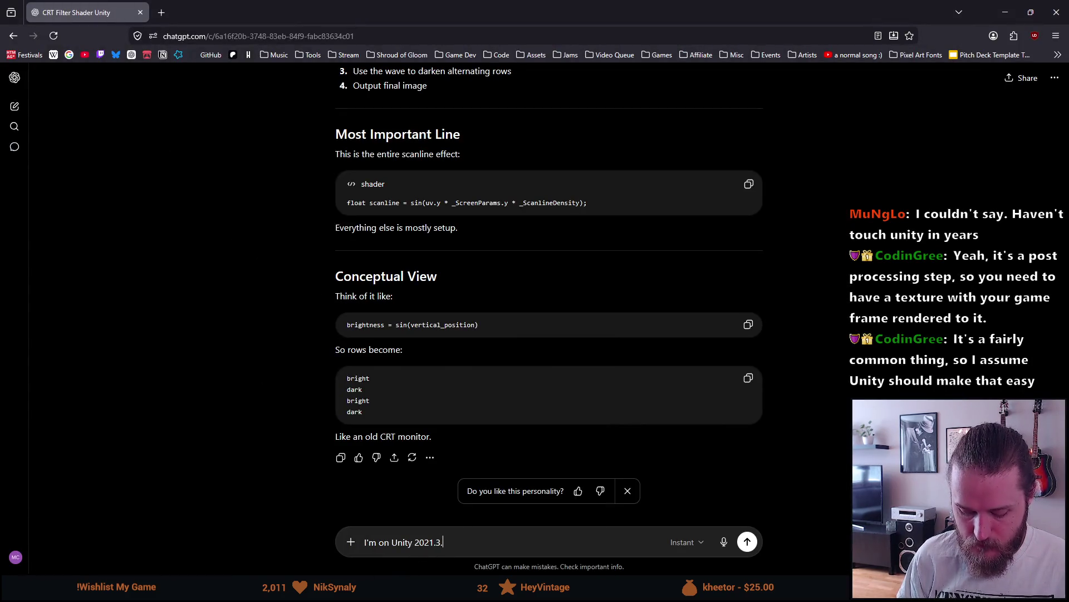
pyautogui.hotkey('alt', 'Tab')
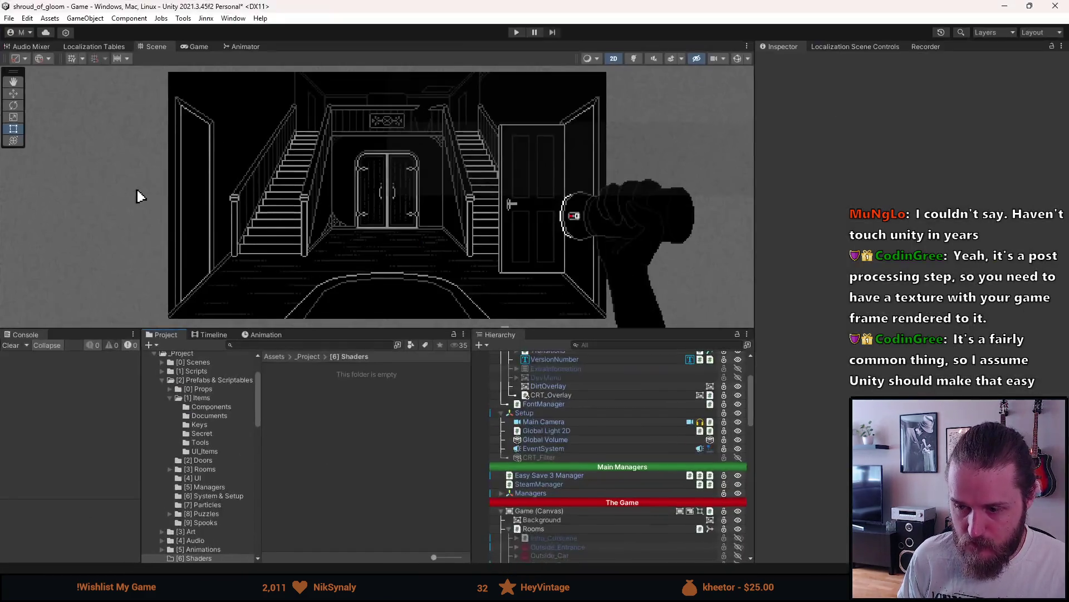
pyautogui.hotkey('alt', 'Tab')
pyautogui.write('f2, so the mai')
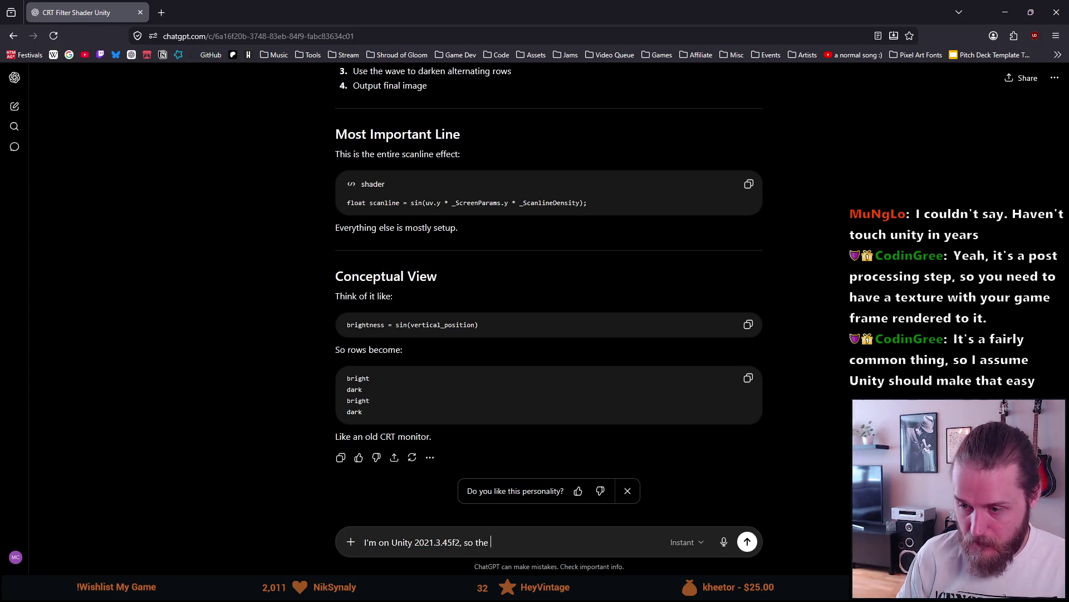
pyautogui.write('n reas')
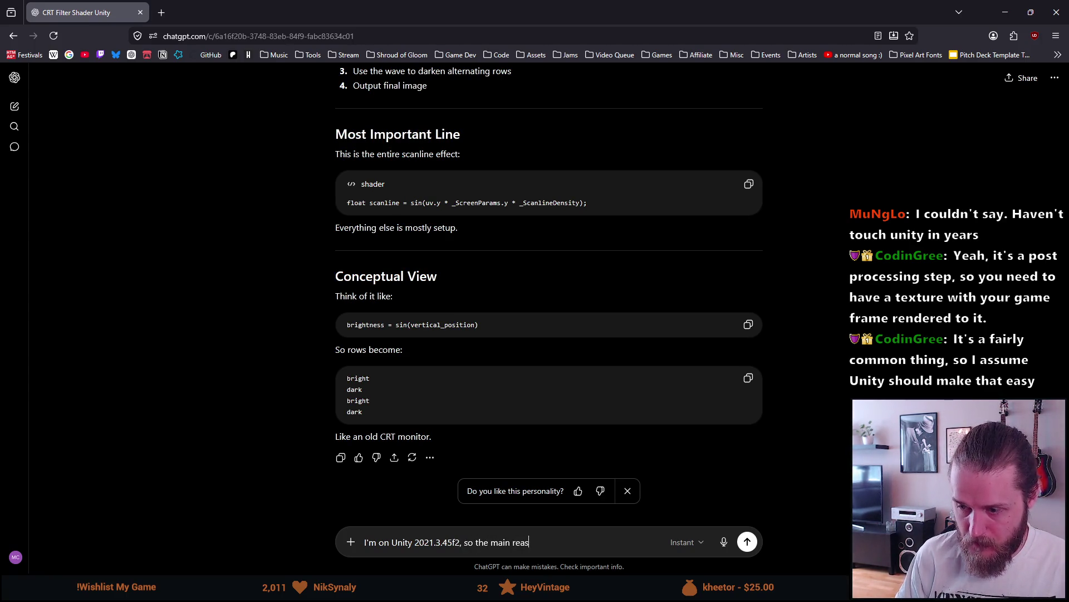
pyautogui.write("on I'm consider")
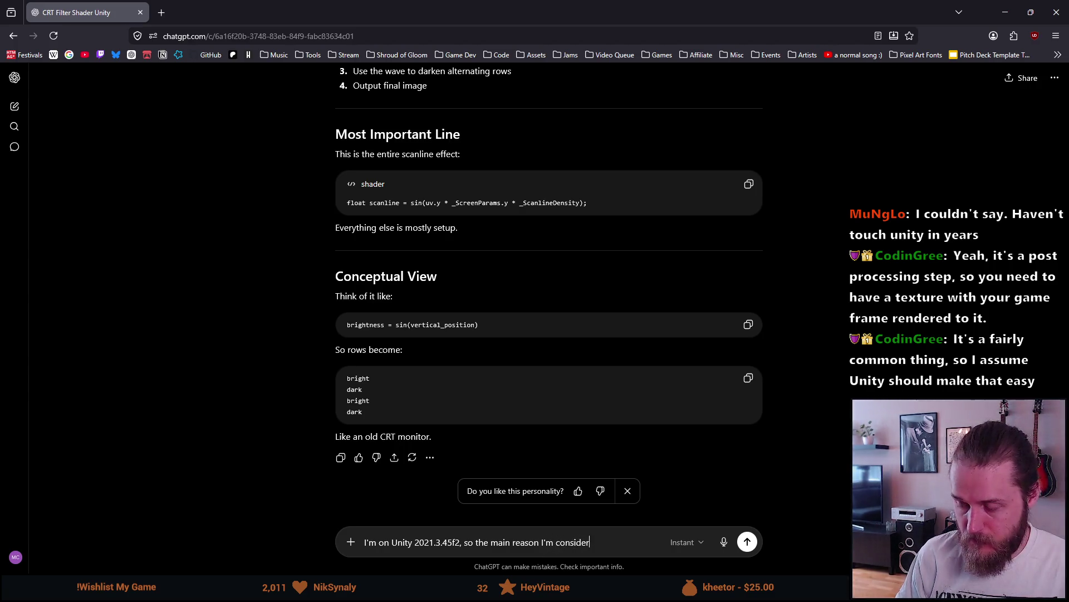
pyautogui.write('ing to code')
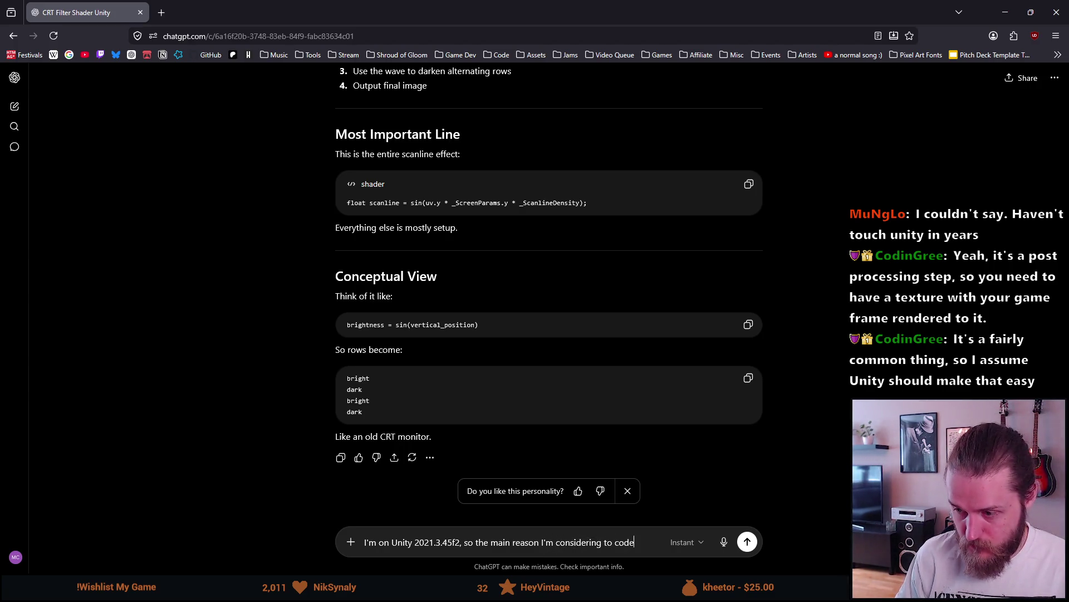
pyautogui.write(' this myself is that ')
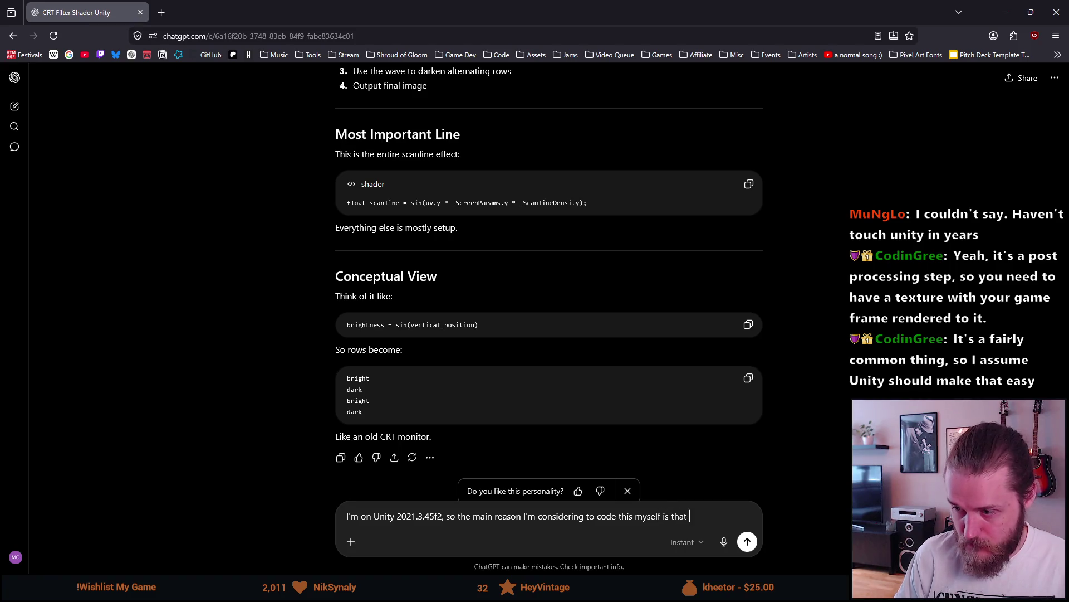
pyautogui.write("I don't have the")
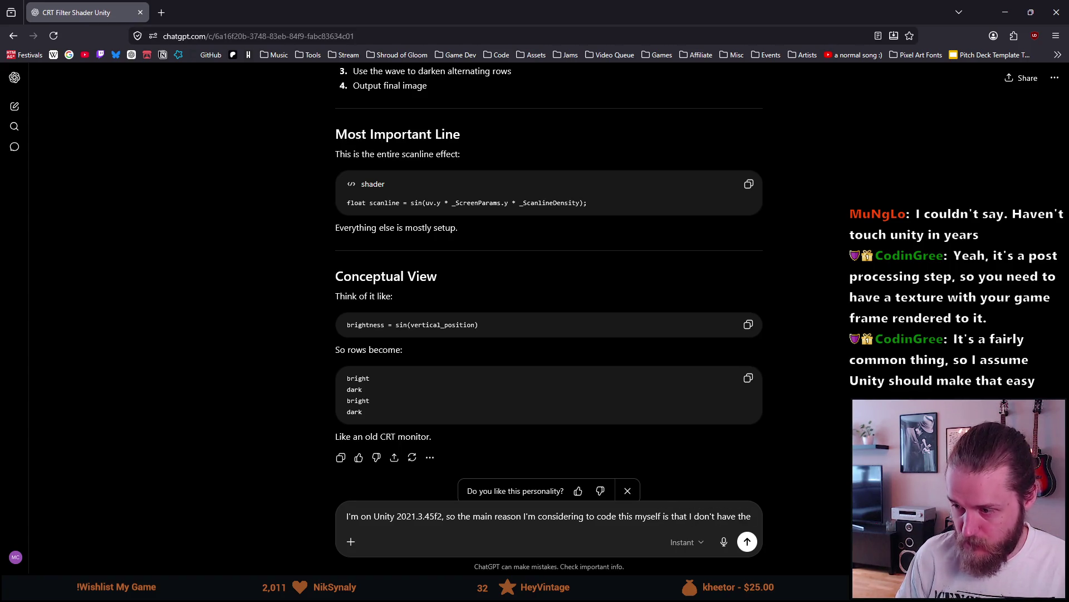
pyautogui.write(' "')
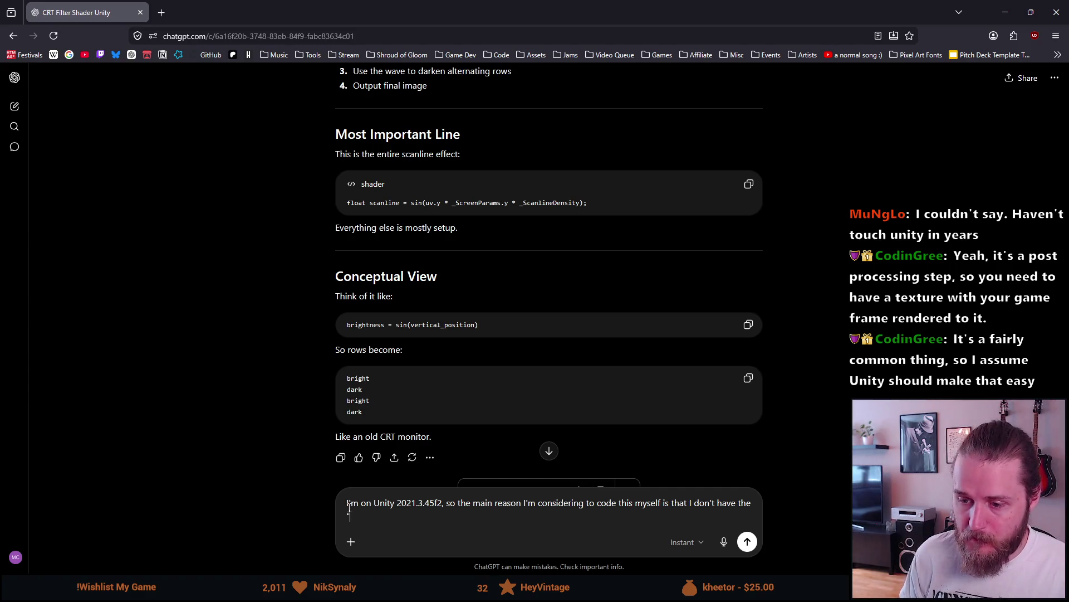
pyautogui.moveTo(388, 591)
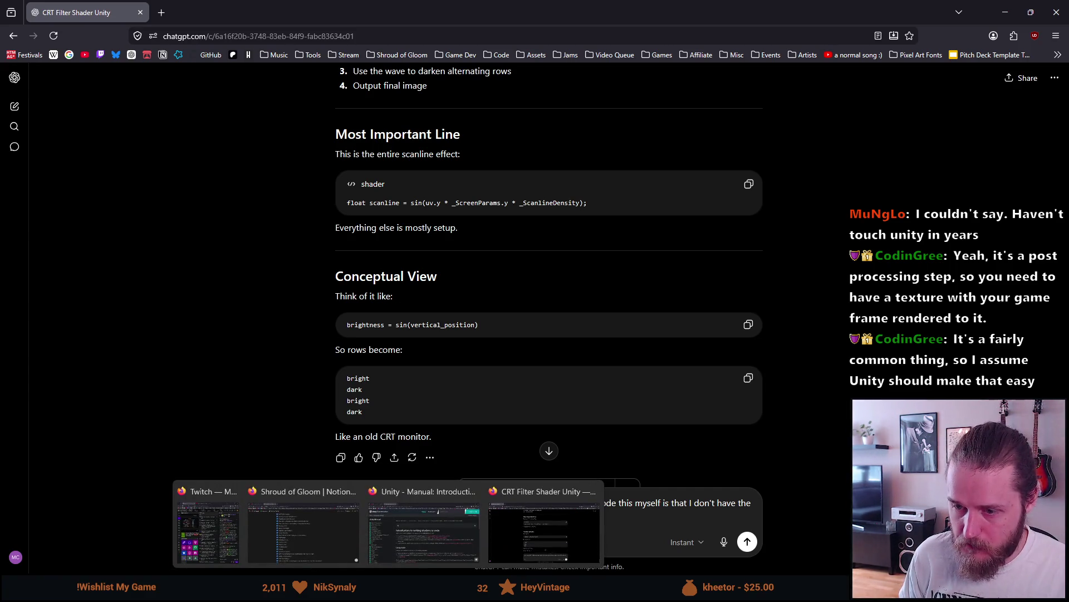
# Check the CRT Shader Tutorial video for the exact shader graph name
pyautogui.click(406, 539)
pyautogui.click(120, 15)
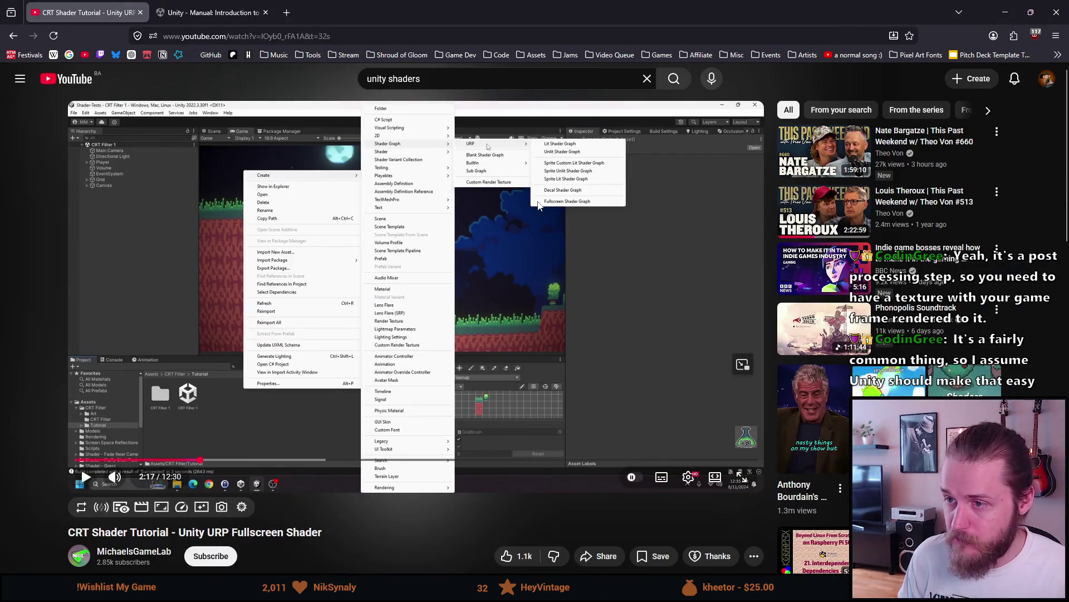
pyautogui.click(1000, 11)
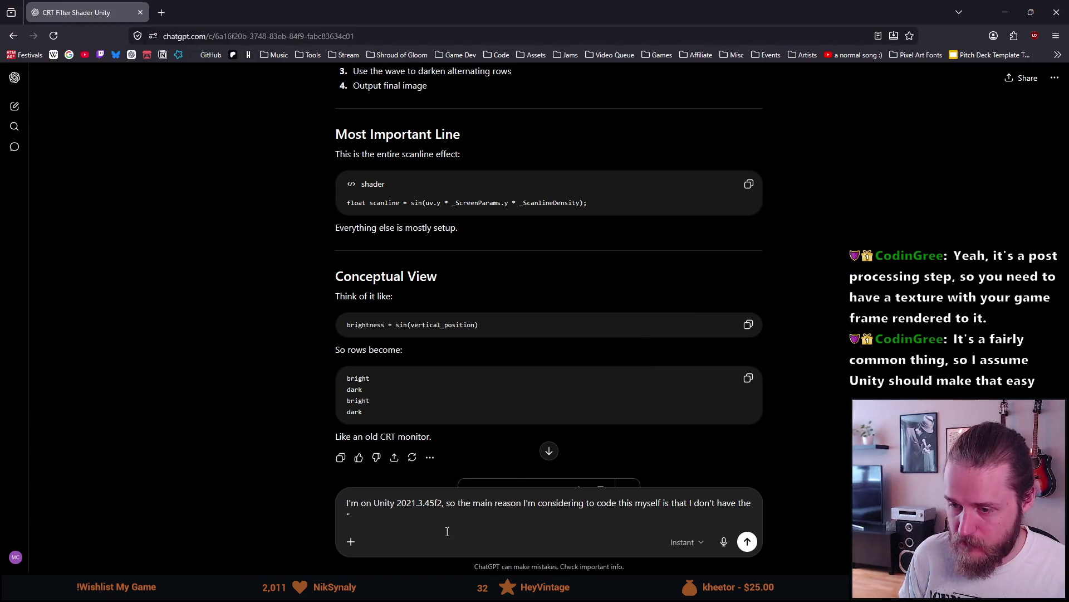
# Finish and send: 'Fullscreen Shader Graph. Do I need this even if I make it through code?'
pyautogui.write('Fullscreen Shader Graph",')
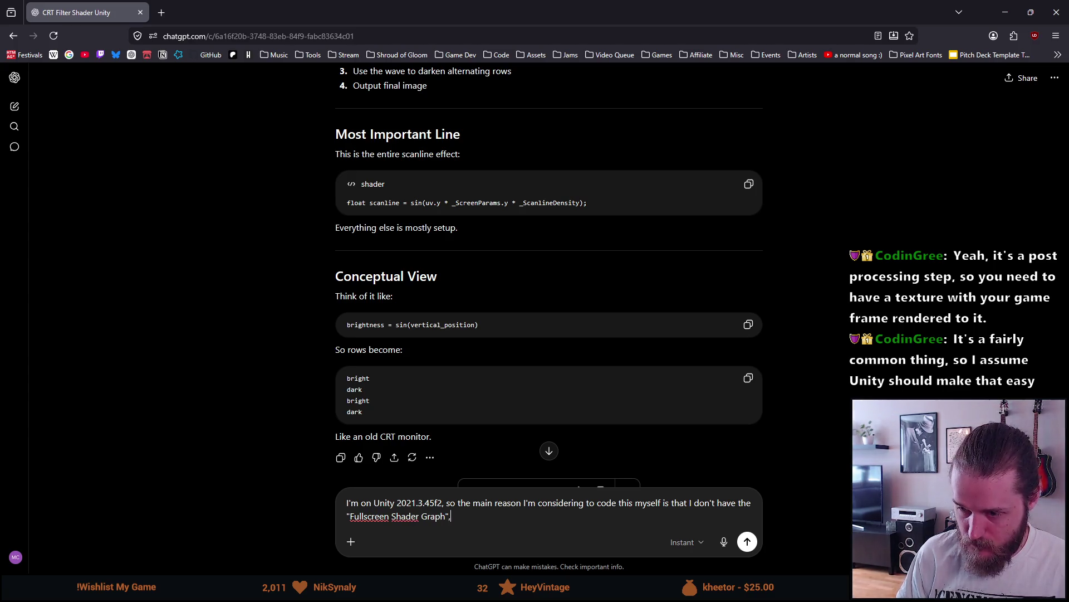
pyautogui.press('BackSpace')
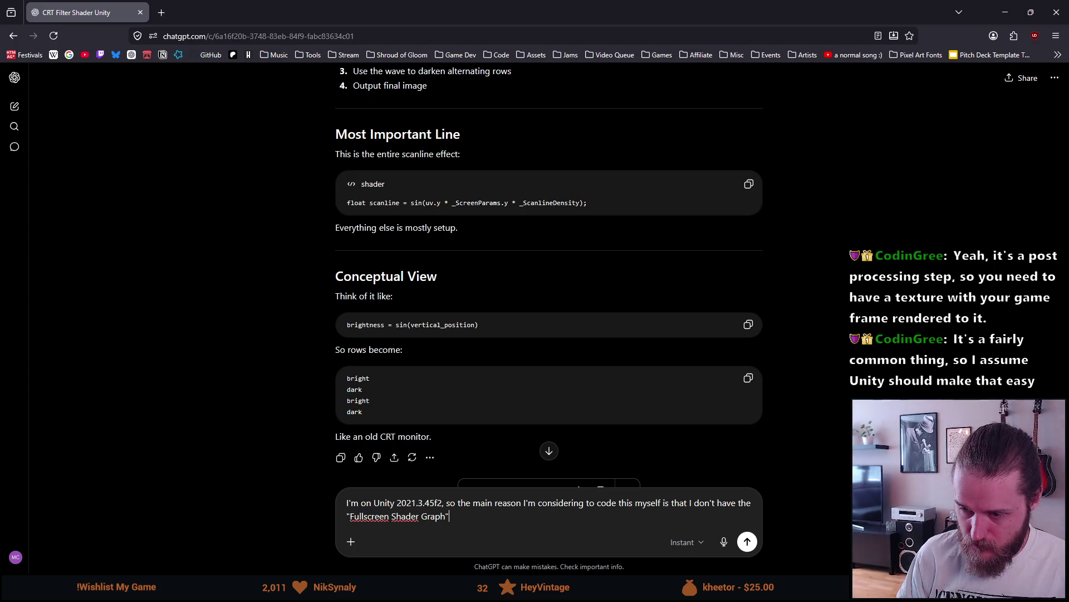
pyautogui.scroll(-2, 441, 400)
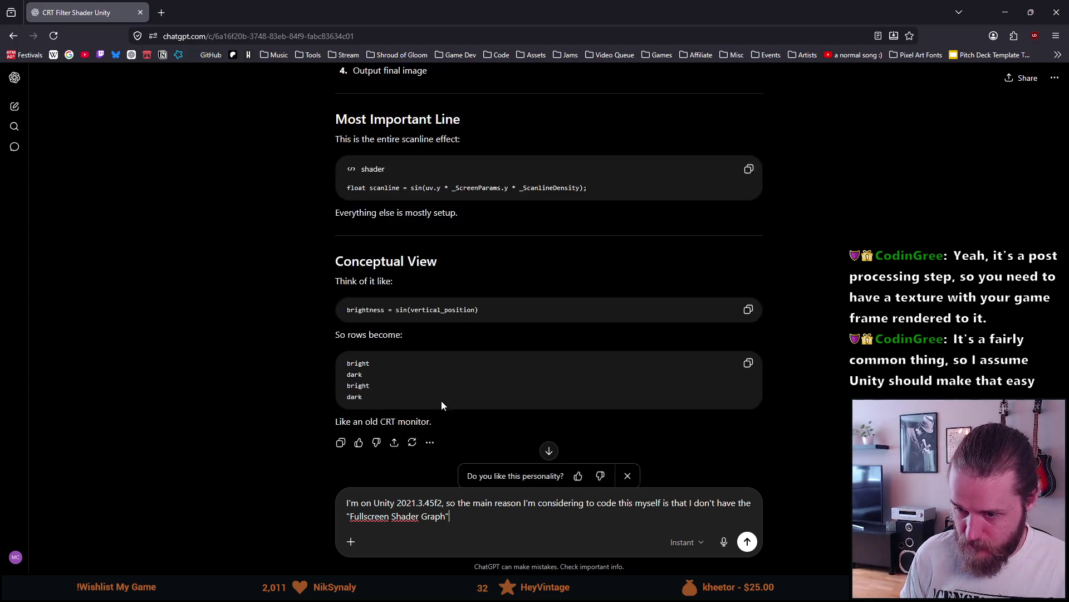
pyautogui.write('. Do I ne')
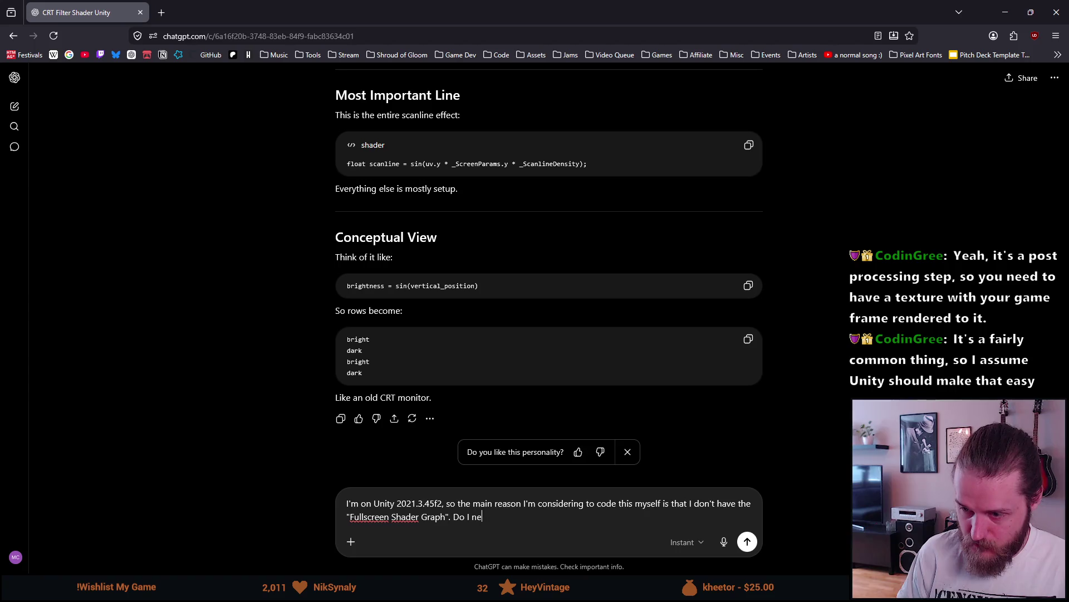
pyautogui.write('ed this even if I')
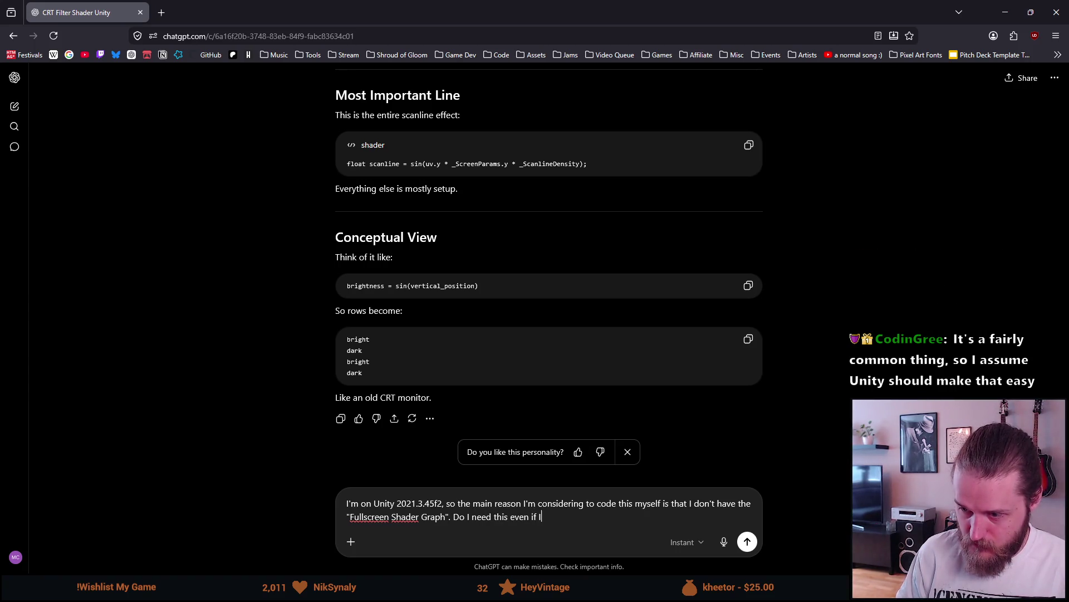
pyautogui.write(' make it through code?')
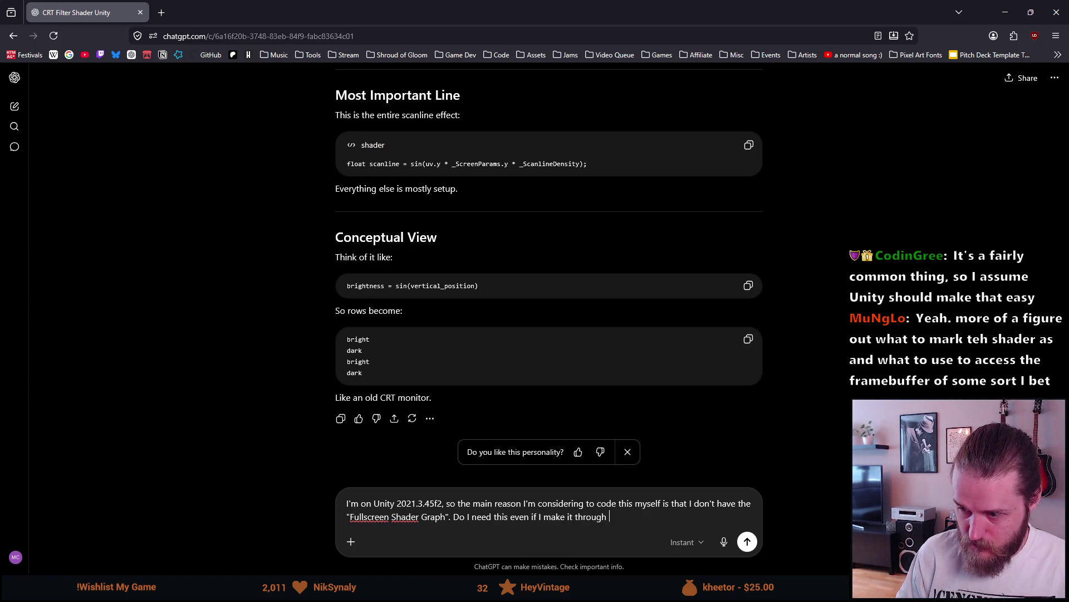
pyautogui.press('Return')
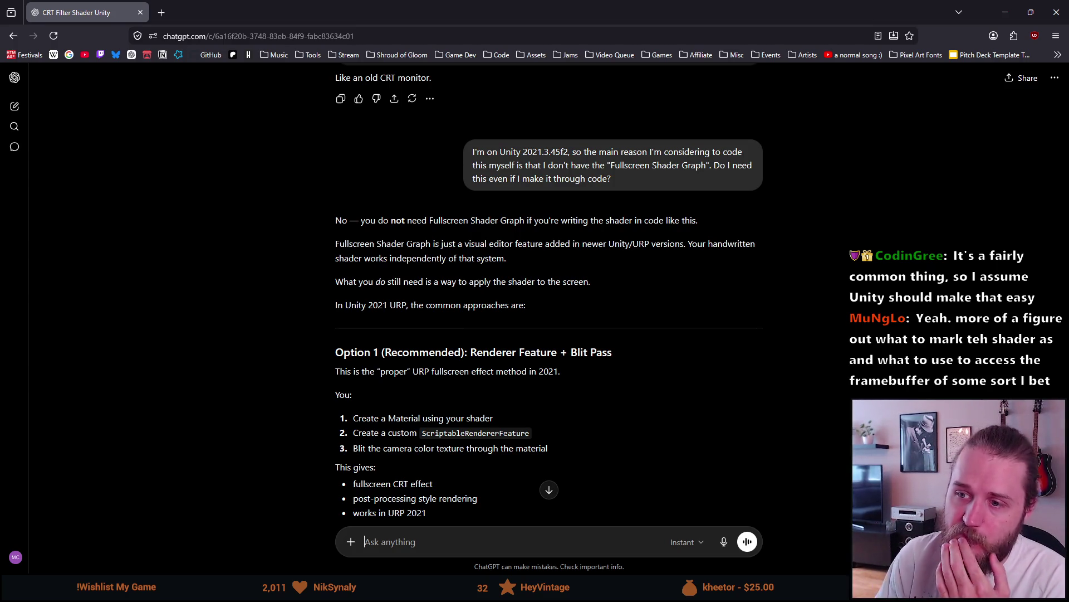
pyautogui.moveTo(428, 220); pyautogui.dragTo(665, 219)
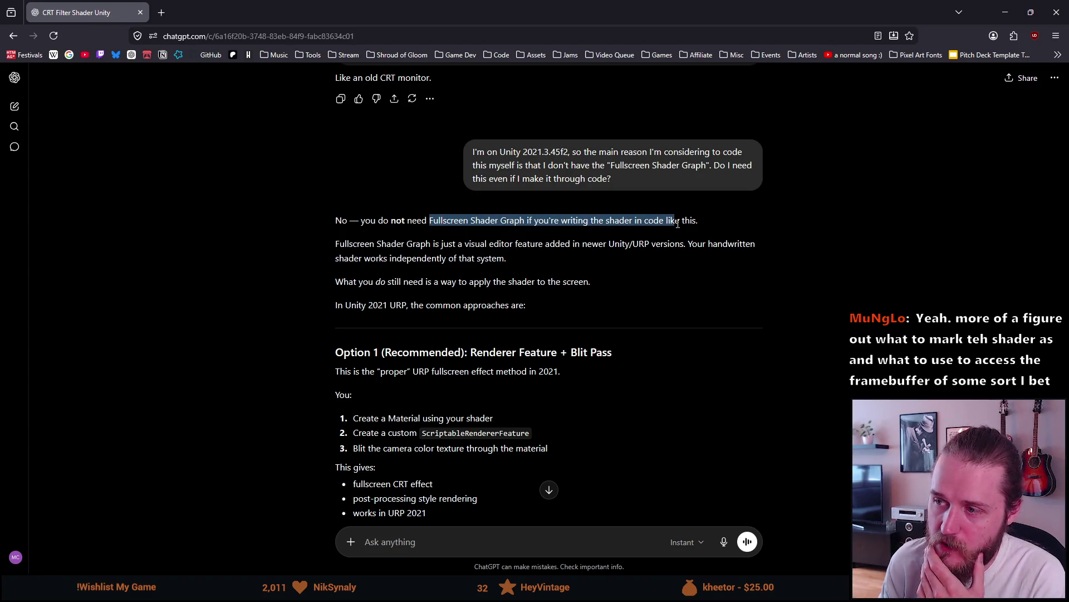
pyautogui.click(354, 241)
pyautogui.moveTo(354, 240); pyautogui.dragTo(669, 243)
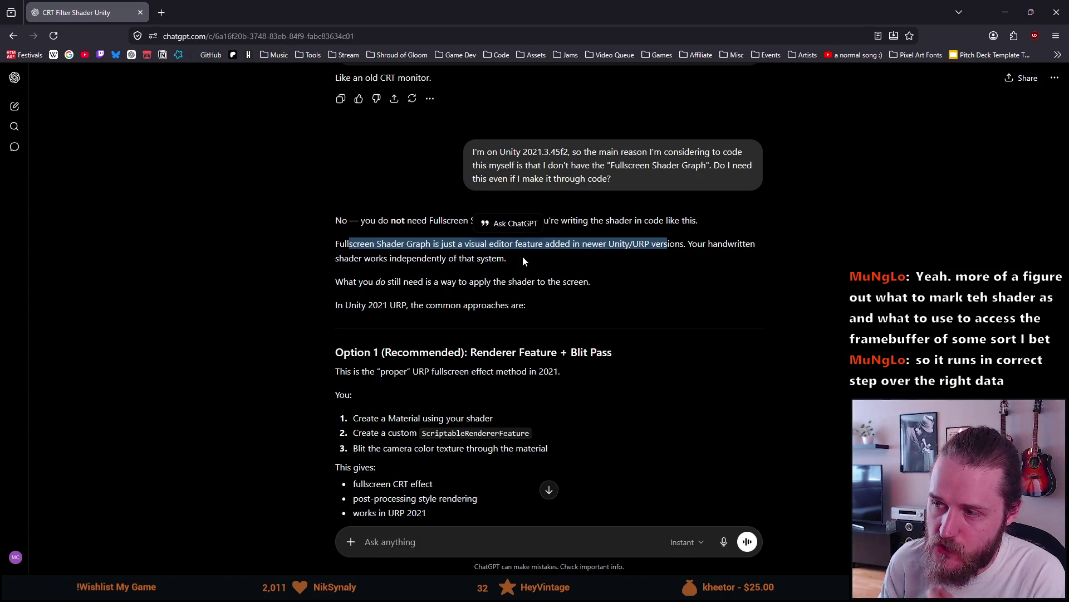
pyautogui.moveTo(363, 259); pyautogui.dragTo(506, 259)
pyautogui.click(375, 288)
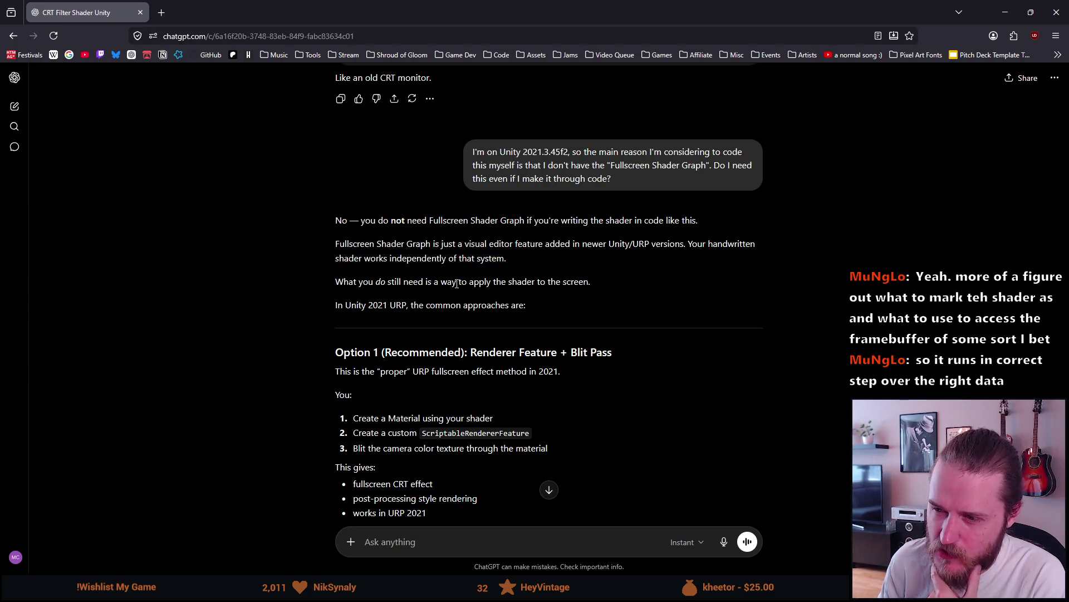
pyautogui.scroll(-1, 470, 287)
pyautogui.moveTo(336, 234); pyautogui.dragTo(387, 236)
pyautogui.click(455, 239)
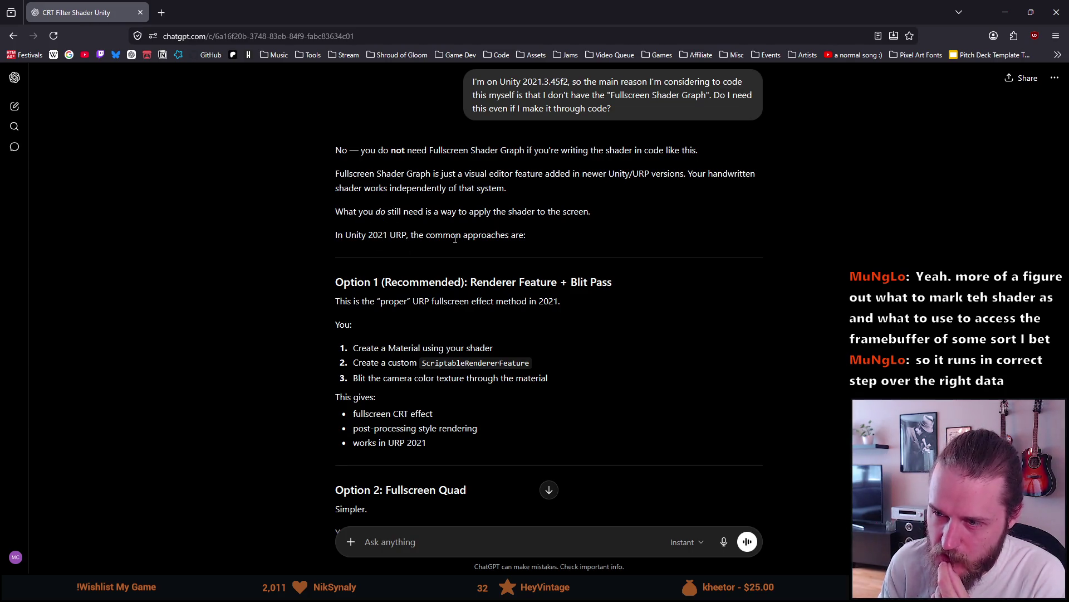
pyautogui.scroll(-1, 455, 240)
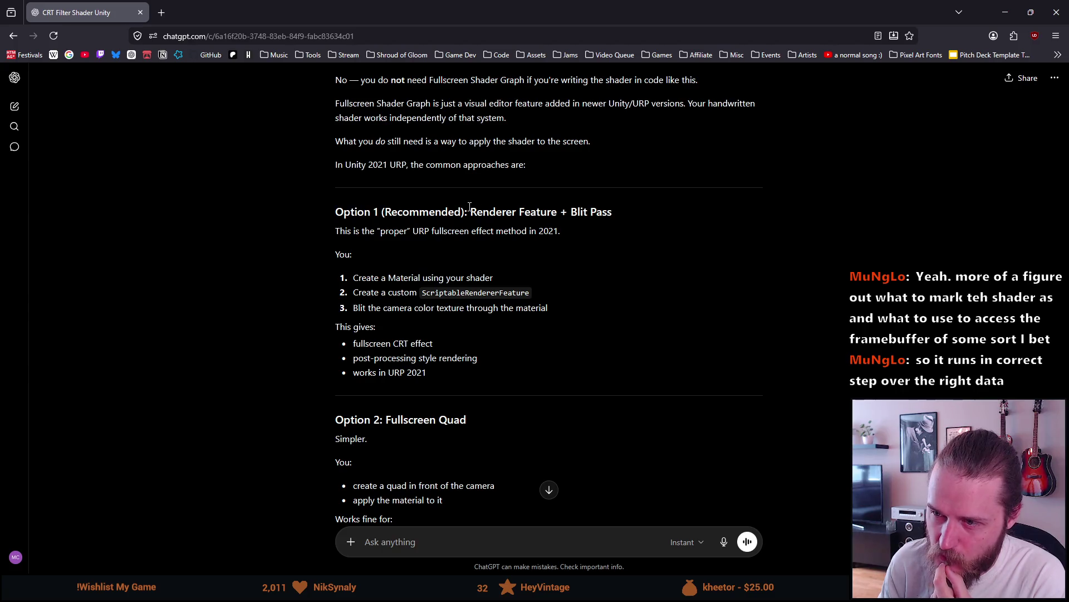
pyautogui.scroll(-1, 516, 217)
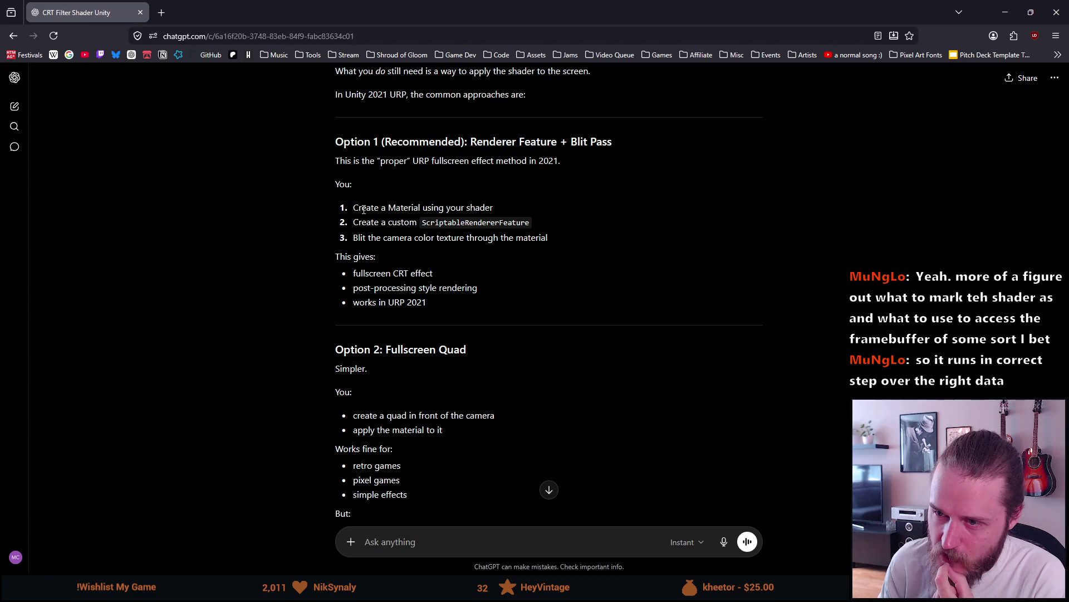
pyautogui.moveTo(502, 212)
pyautogui.mouseDown()
pyautogui.moveTo(378, 210)
pyautogui.moveTo(359, 223)
pyautogui.moveTo(545, 226)
pyautogui.moveTo(473, 238)
pyautogui.moveTo(532, 231)
pyautogui.mouseUp()
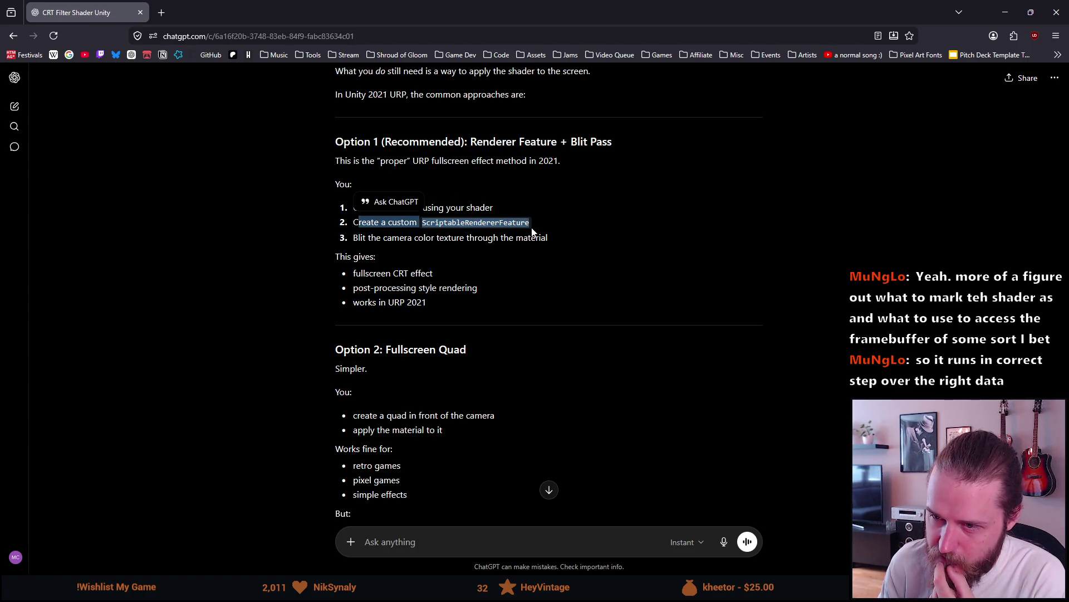
pyautogui.click(403, 242)
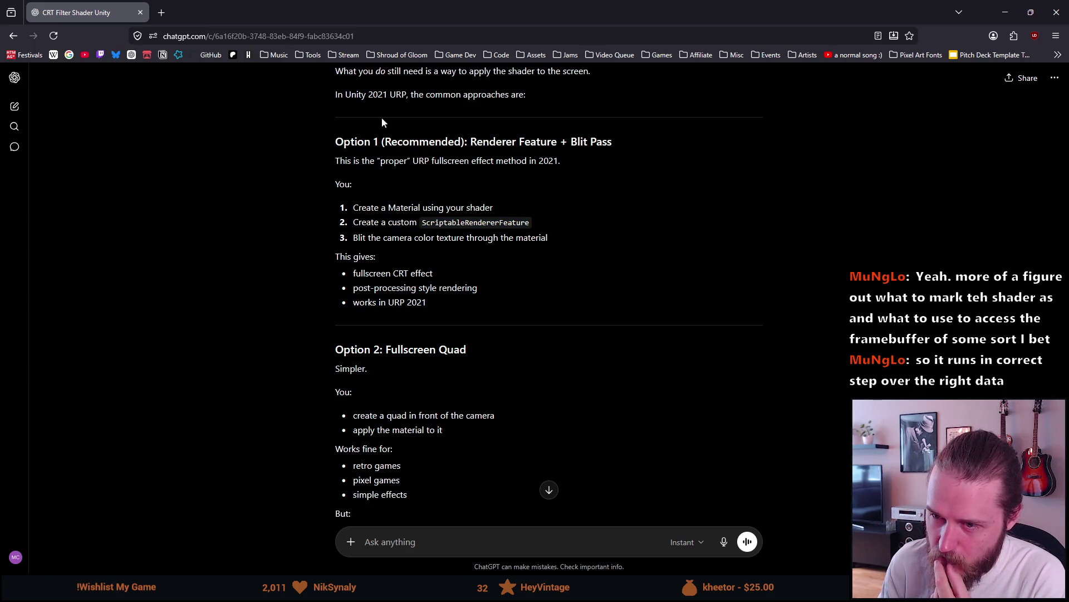
pyautogui.press('super+Down')
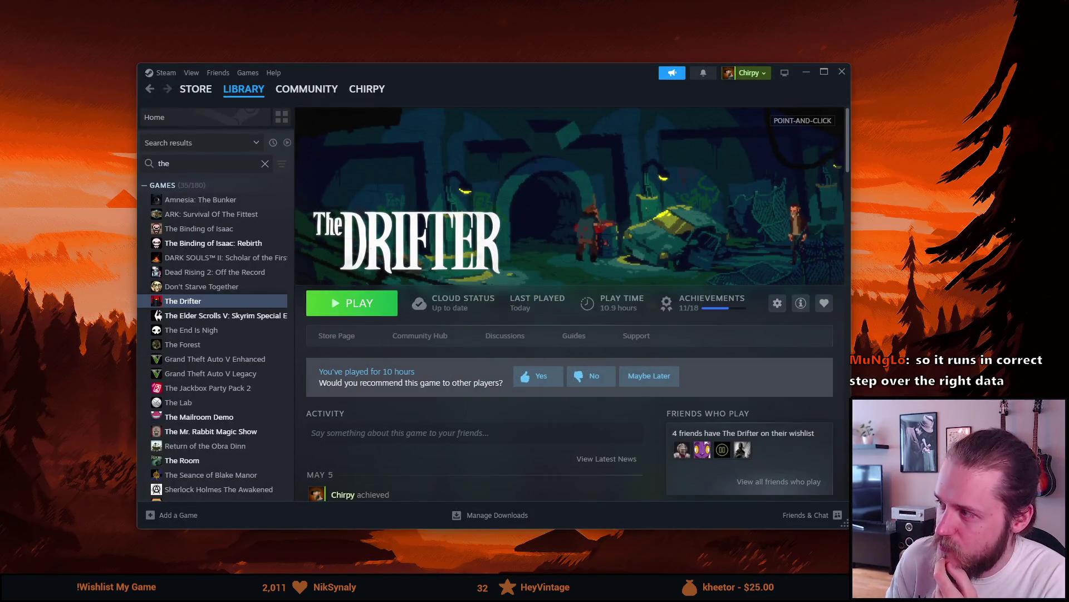
pyautogui.hotkey('alt', 'Tab')
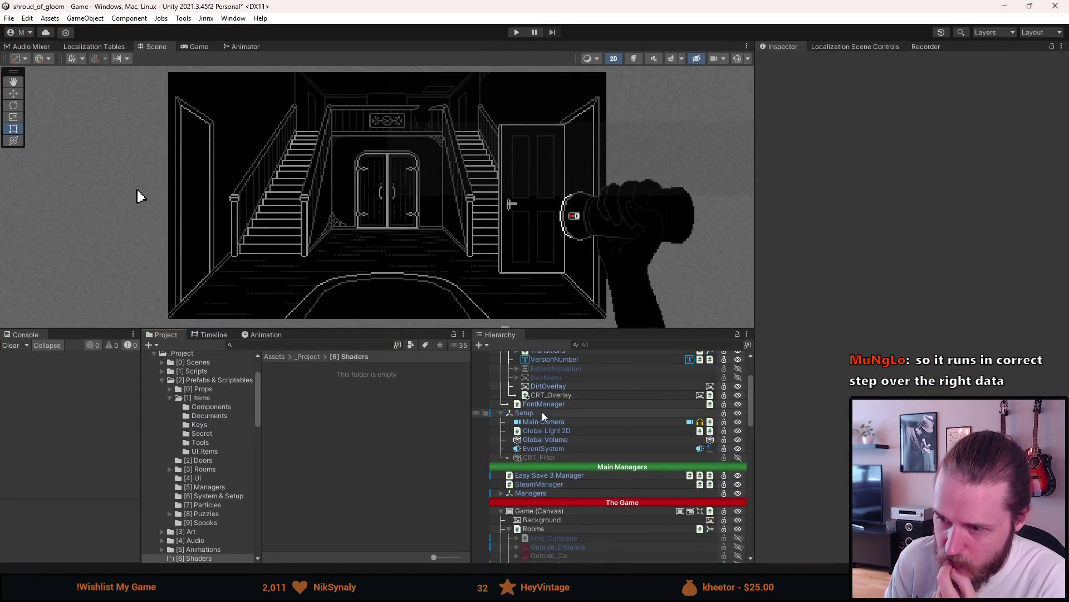
pyautogui.scroll(3, 543, 415)
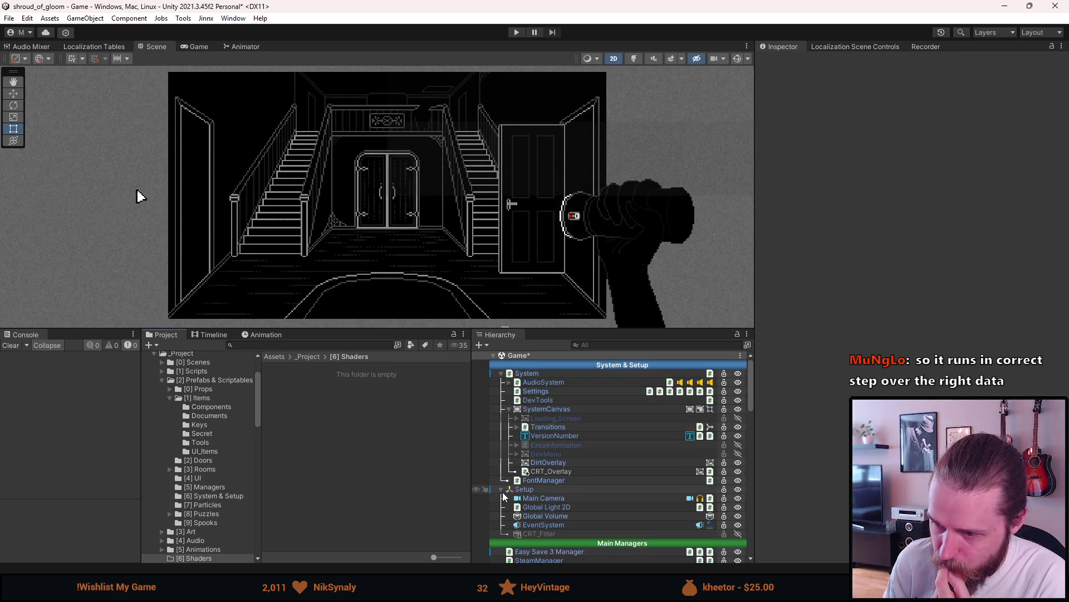
pyautogui.click(549, 497)
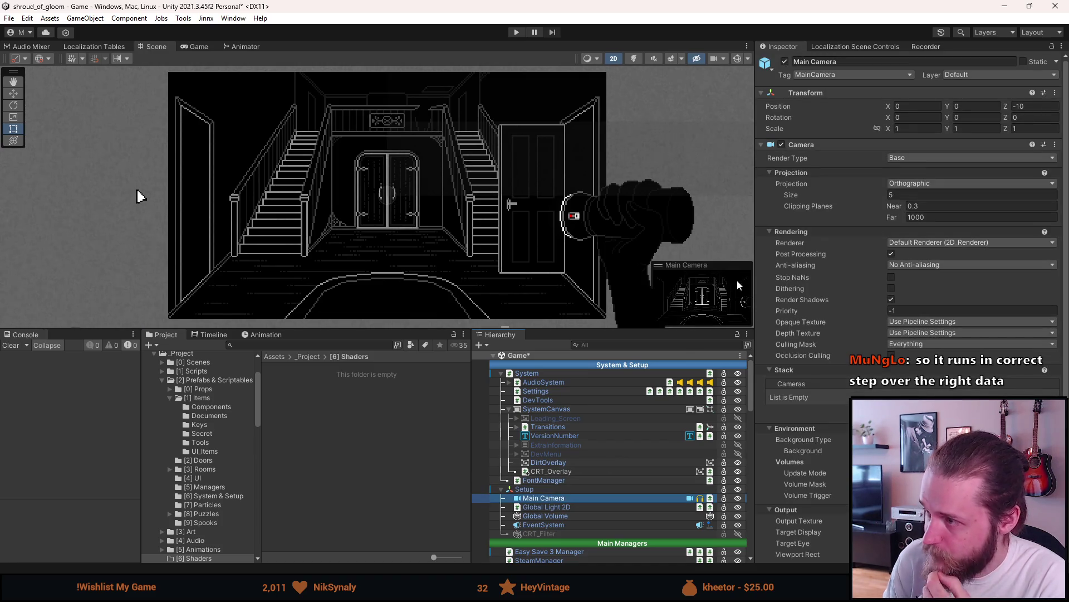
pyautogui.click(894, 158)
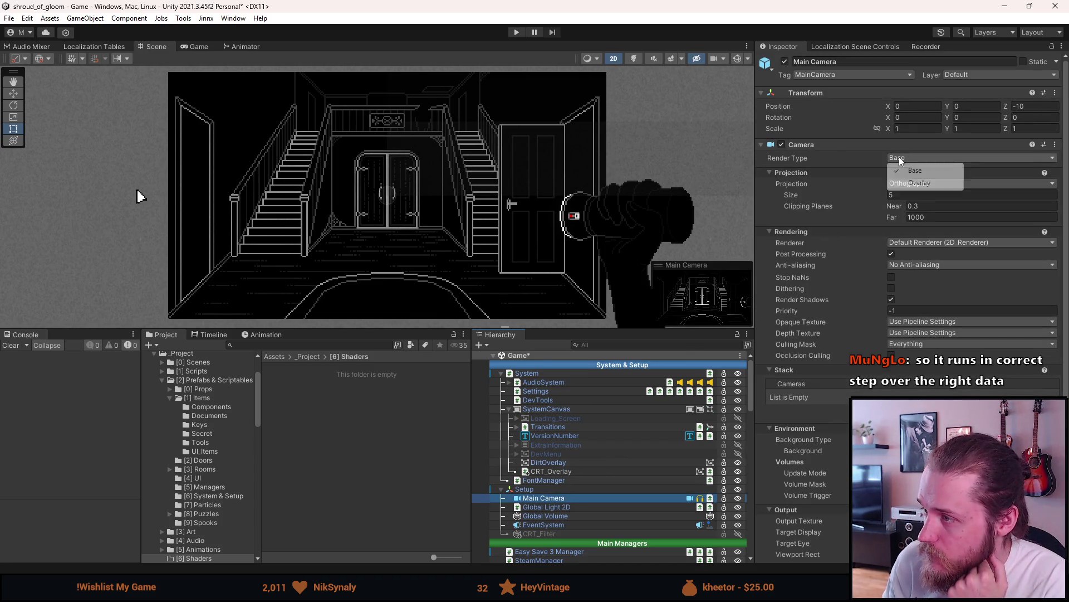
pyautogui.click(859, 157)
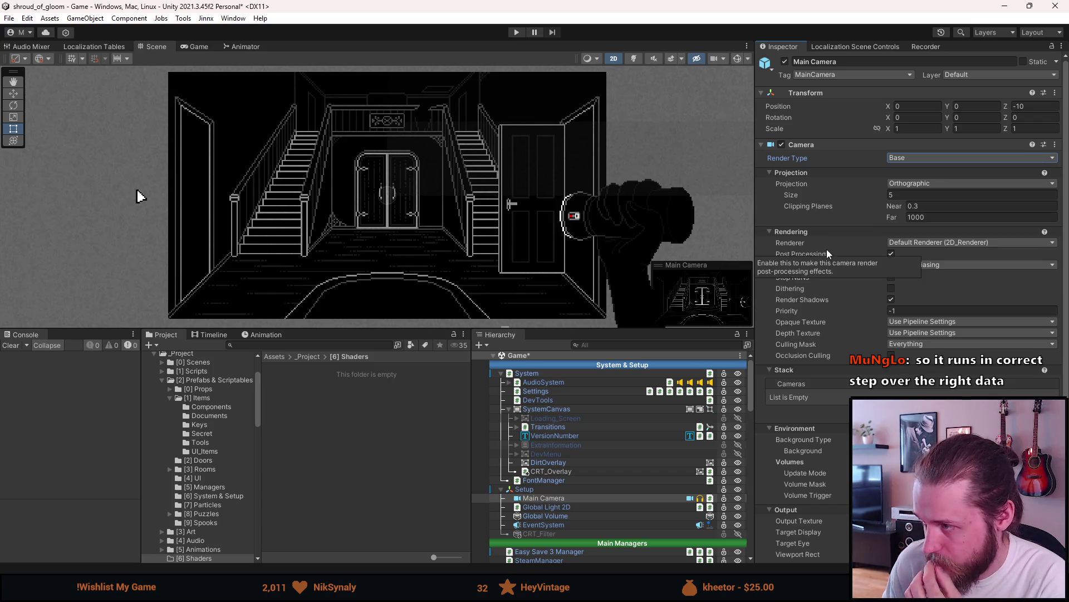
pyautogui.click(908, 242)
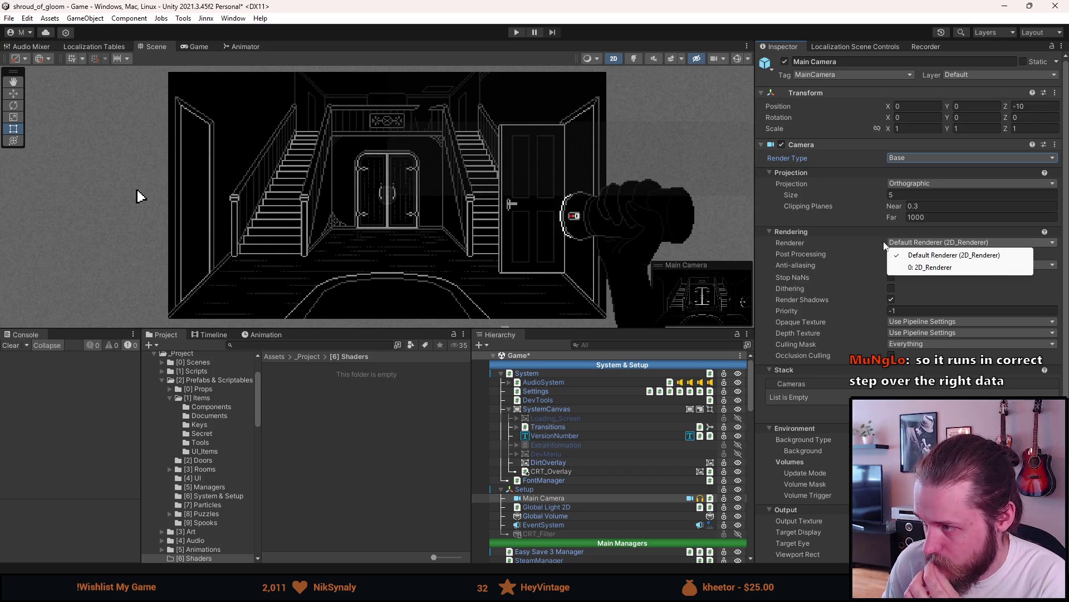
pyautogui.click(851, 243)
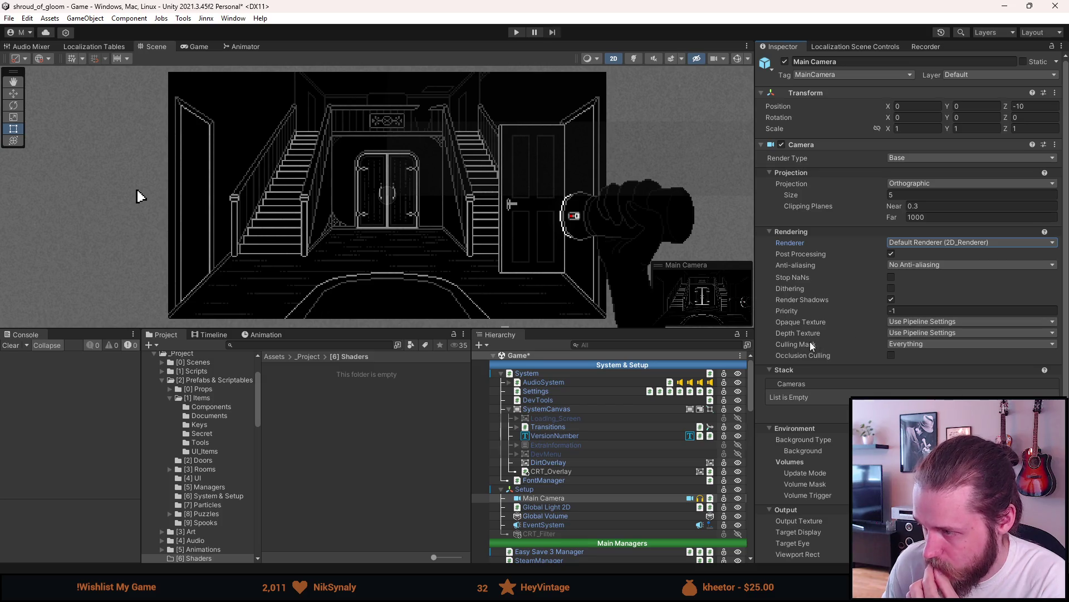
pyautogui.scroll(-1, 844, 353)
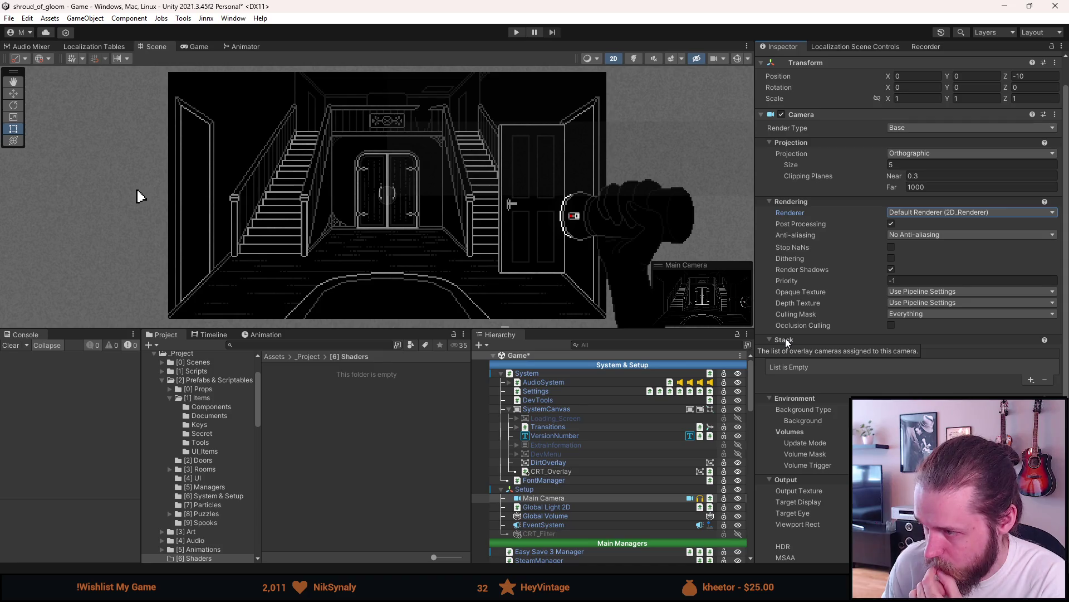
pyautogui.scroll(-3, 786, 339)
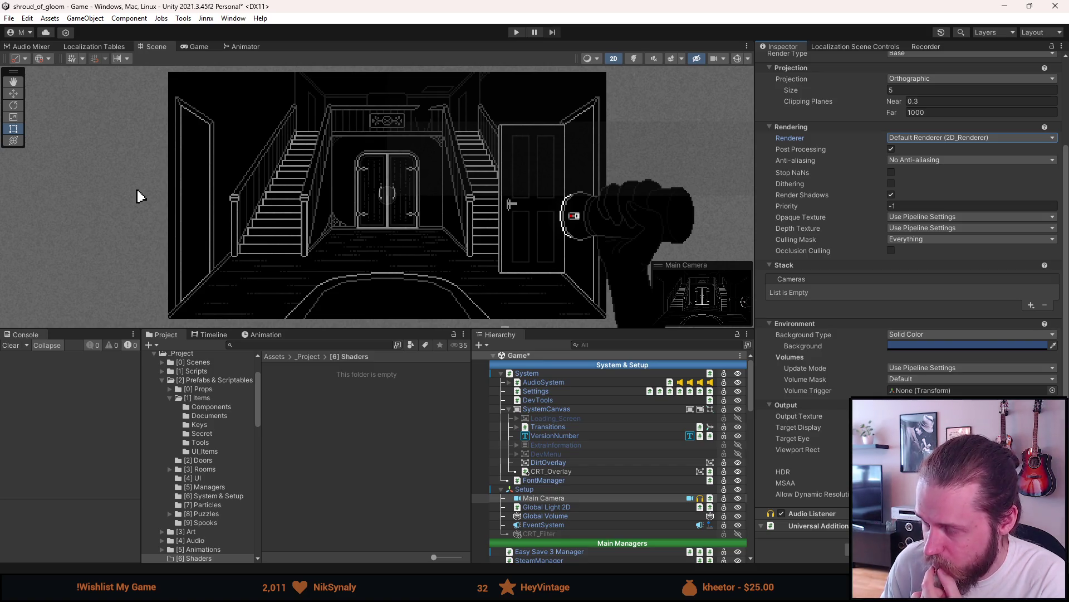
pyautogui.moveTo(817, 415)
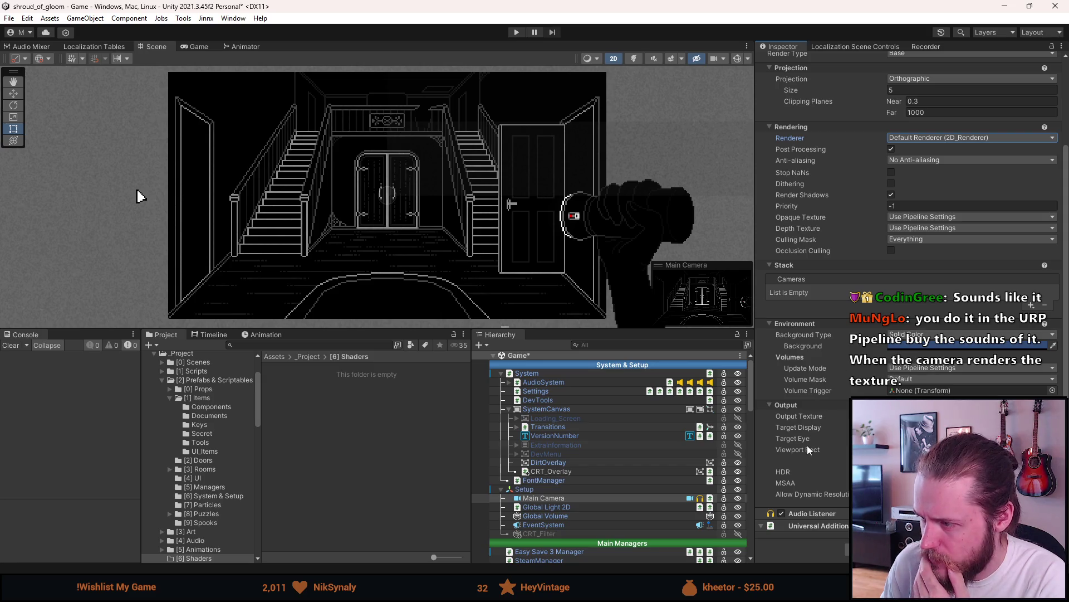
pyautogui.moveTo(807, 445)
pyautogui.scroll(1, 807, 446)
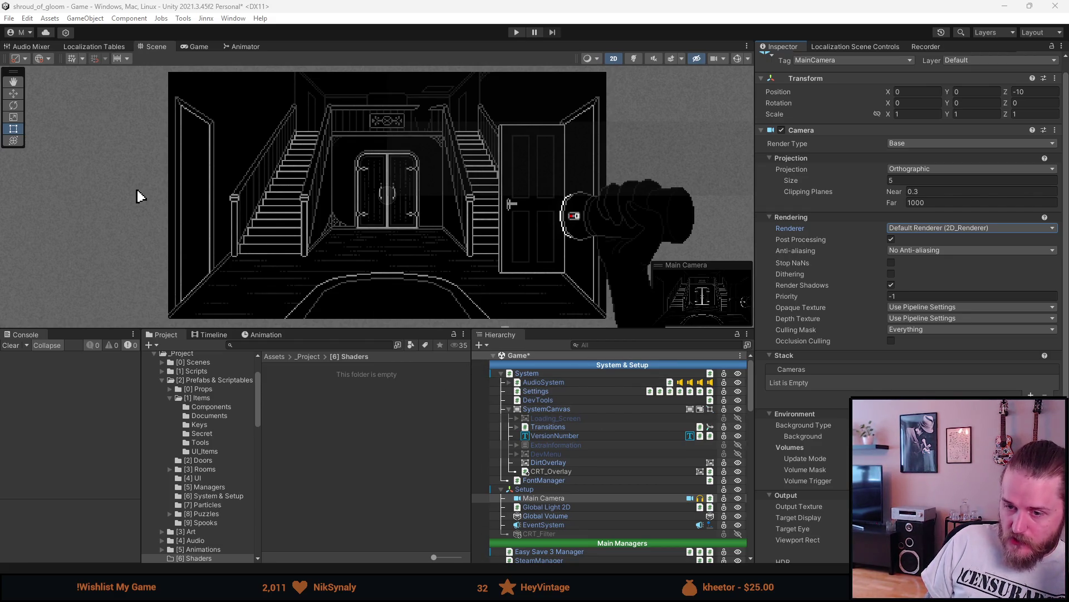
pyautogui.moveTo(412, 588)
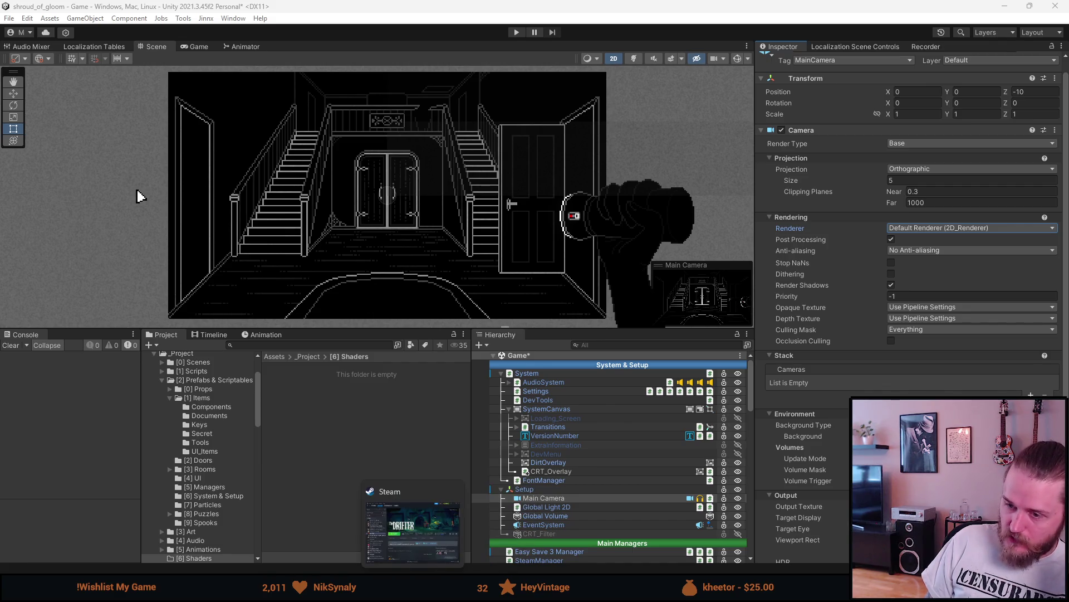
pyautogui.moveTo(315, 587)
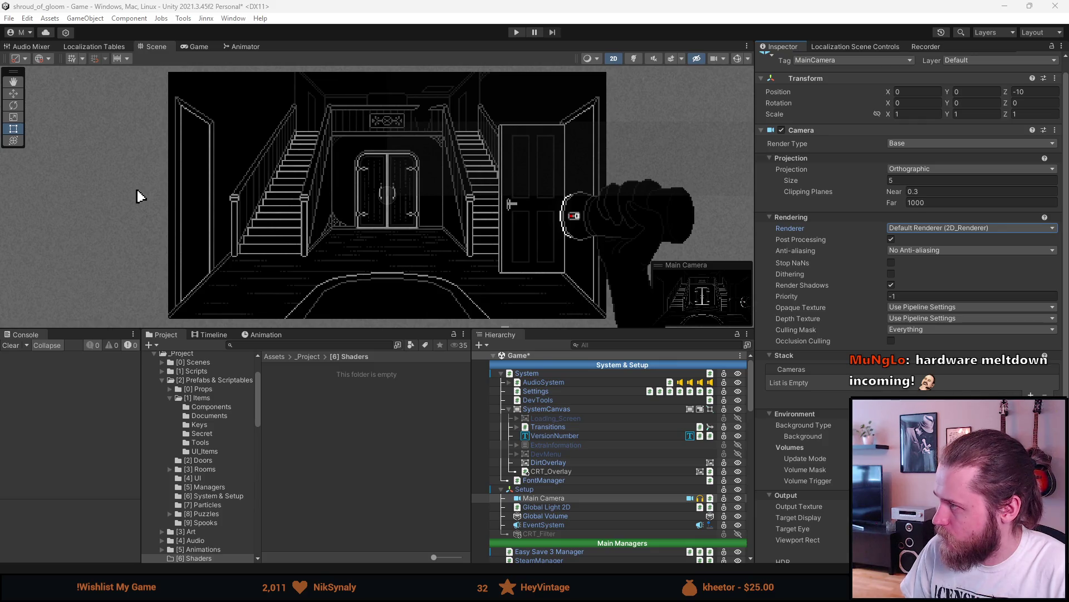
# Read the maximized 'CRT shader?' thread's code and replies, then close the browser for GitHub Desktop
pyautogui.hotkey('alt', 'Tab')
pyautogui.doubleClick(312, 129)
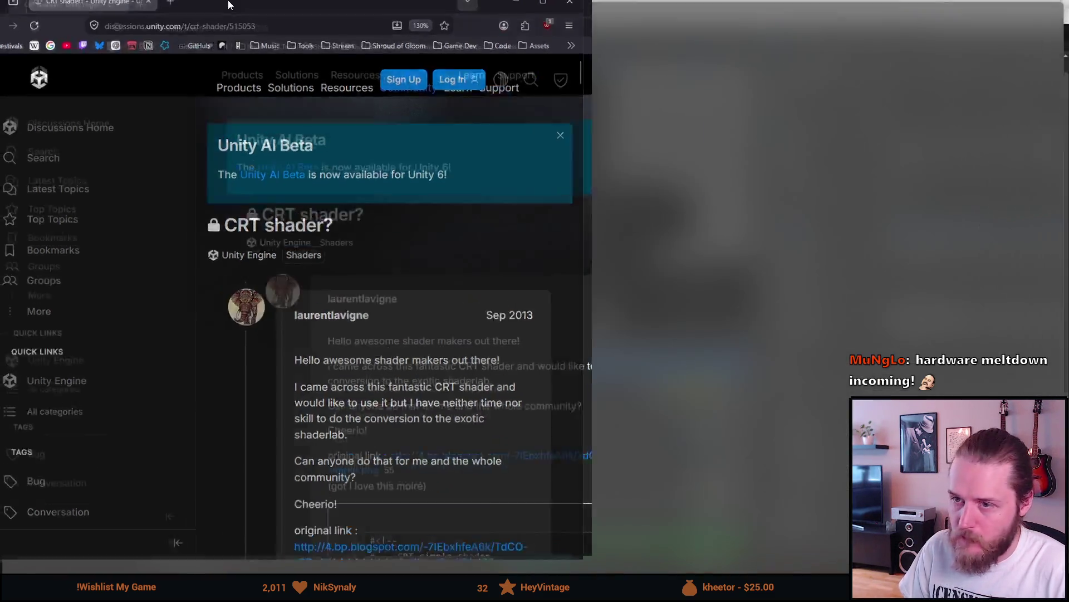
pyautogui.scroll(-3, 306, 284)
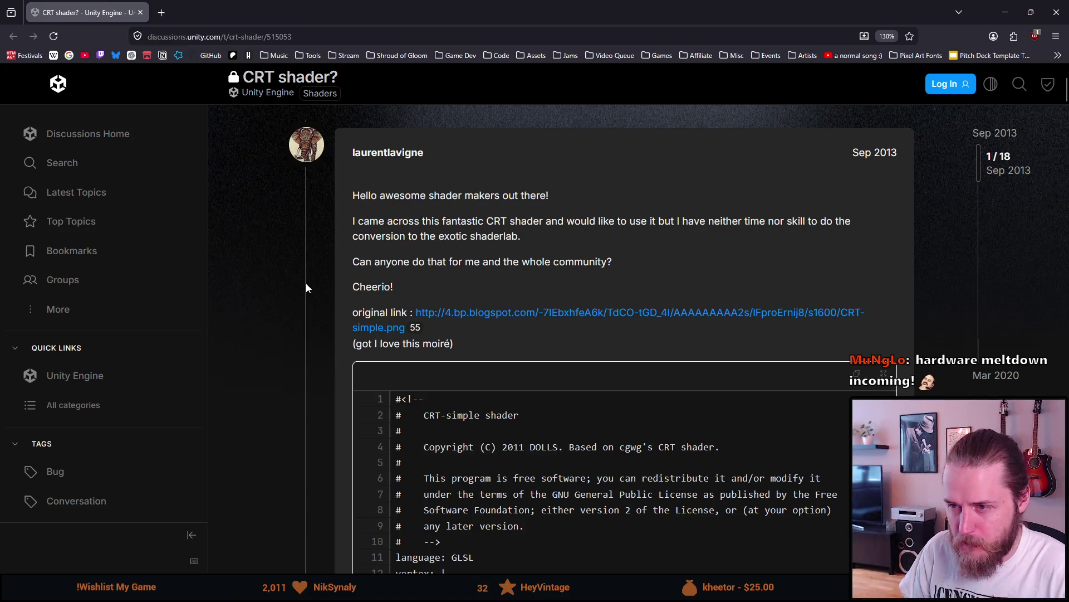
pyautogui.scroll(-2, 306, 287)
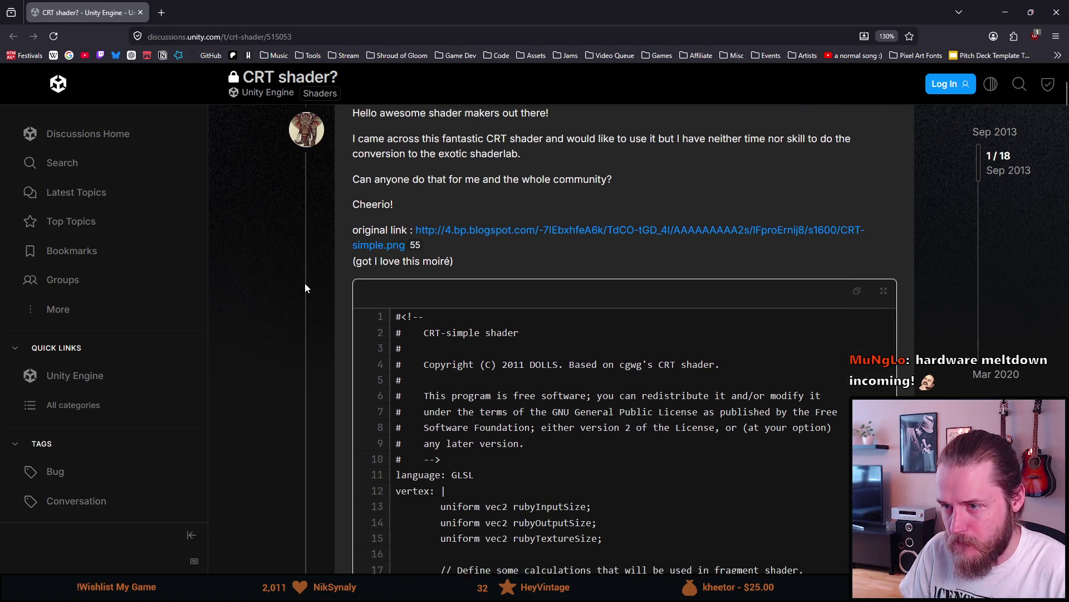
pyautogui.scroll(-2, 306, 286)
pyautogui.scroll(-2, 305, 284)
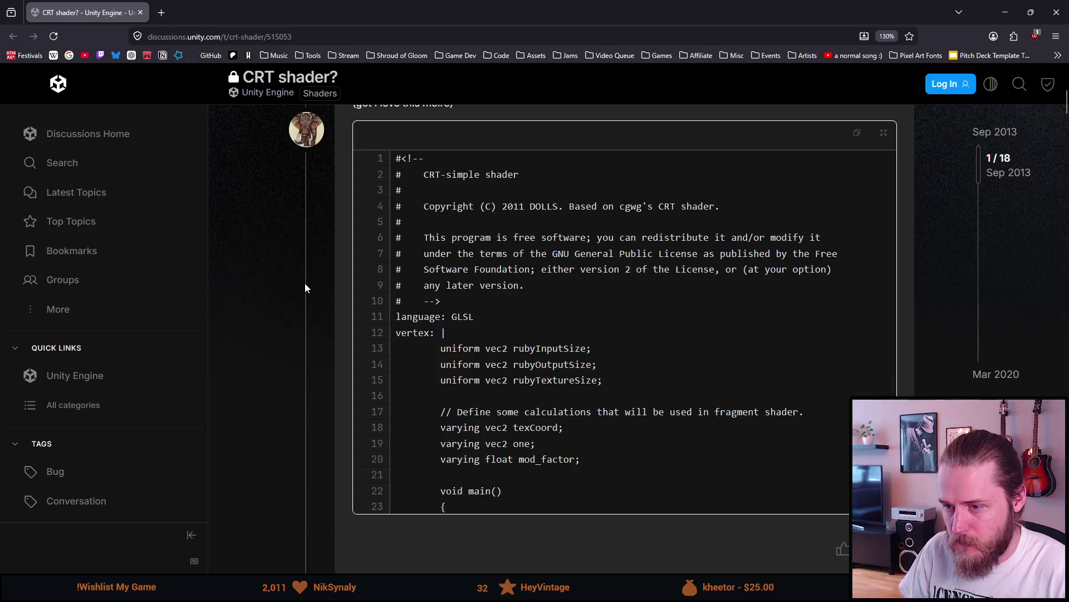
pyautogui.scroll(-2, 306, 285)
pyautogui.scroll(-10, 305, 286)
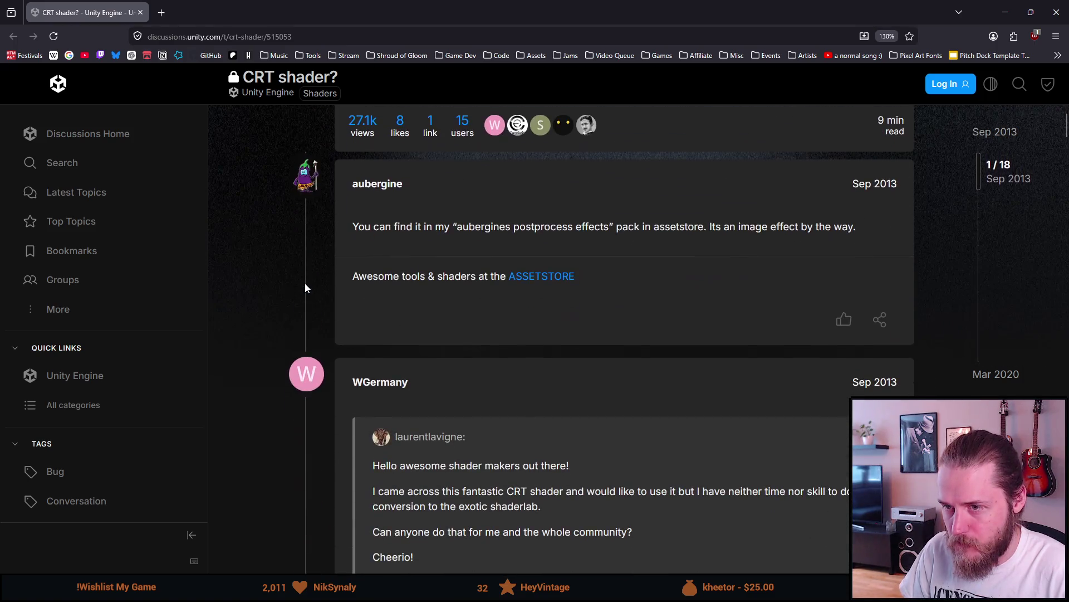
pyautogui.scroll(-6, 305, 288)
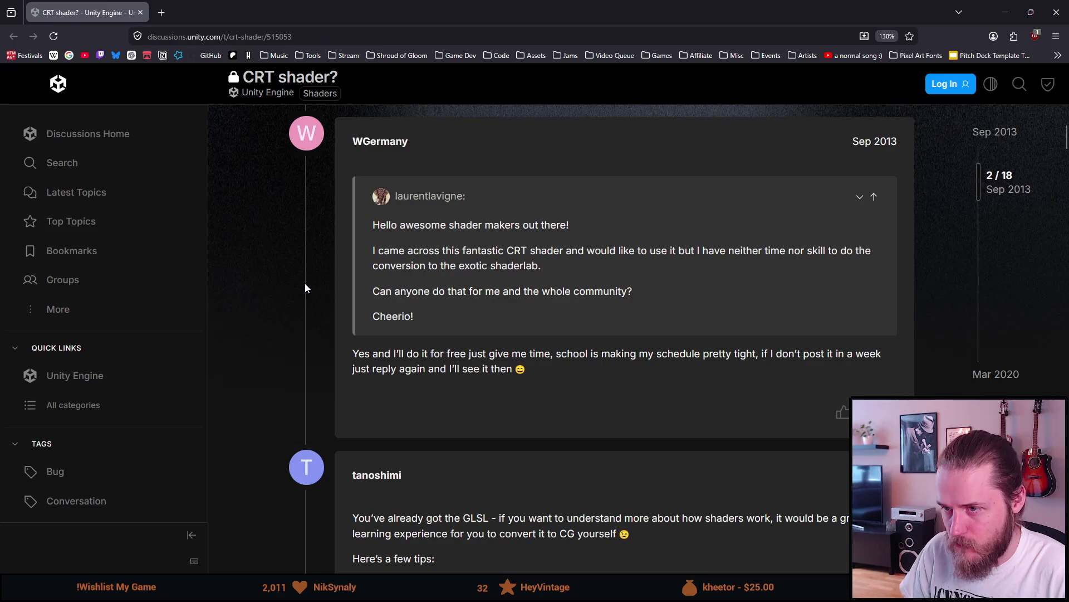
pyautogui.scroll(-6, 305, 286)
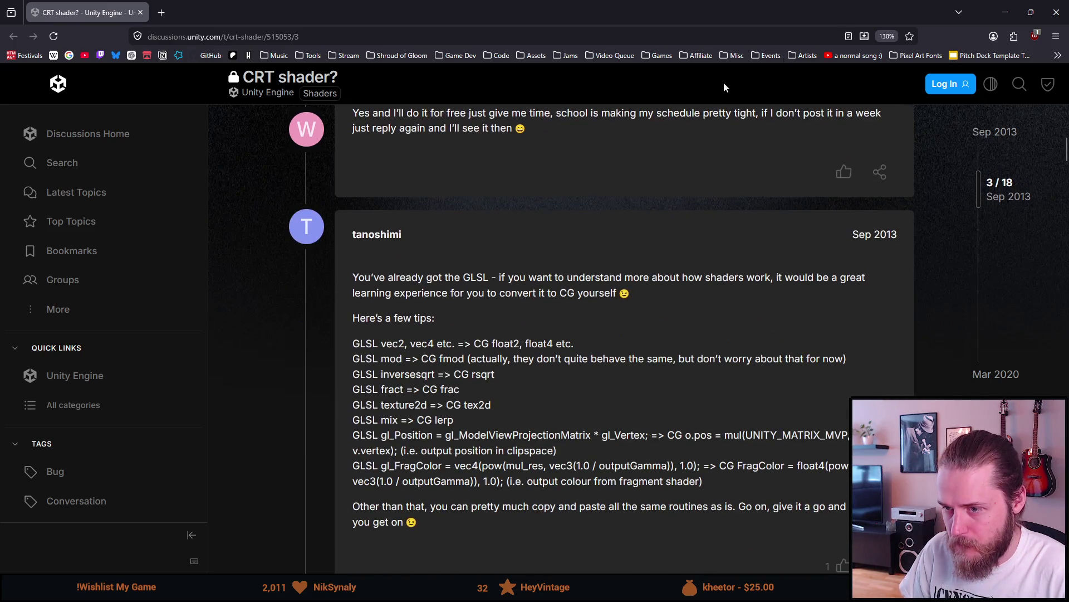
pyautogui.click(1061, 6)
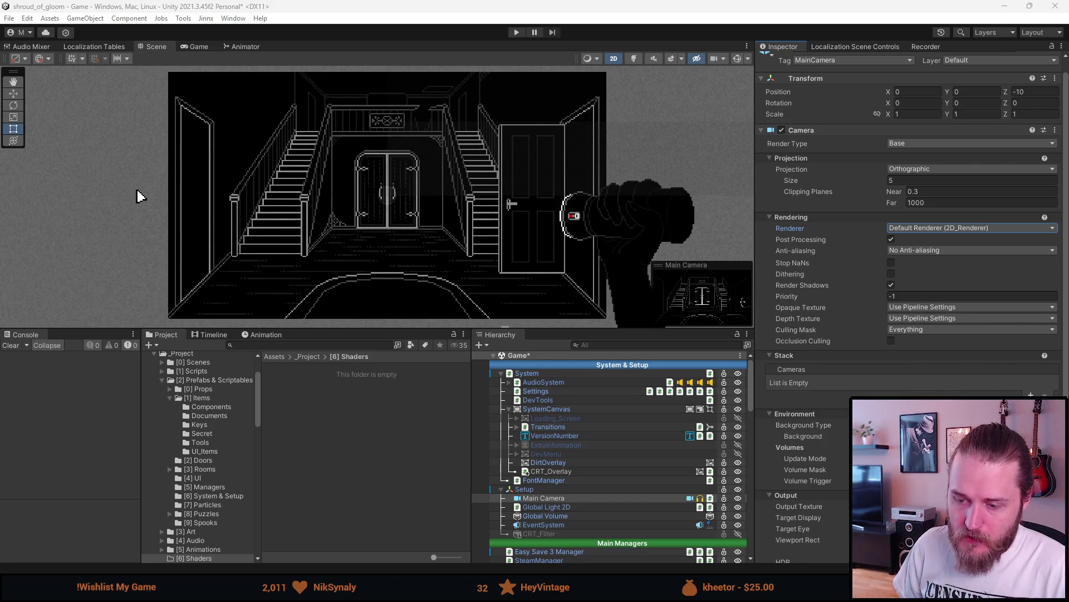
pyautogui.hotkey('alt', 'Tab')
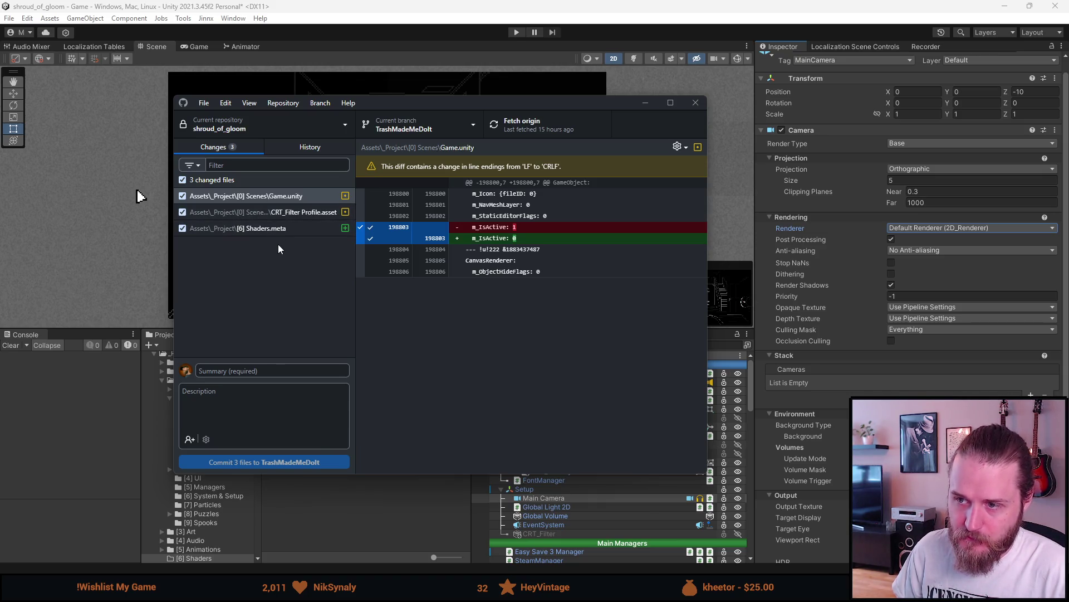
# Inspect the Shaders.meta diff among the 3 changed files, then return to Unity
pyautogui.click(272, 231)
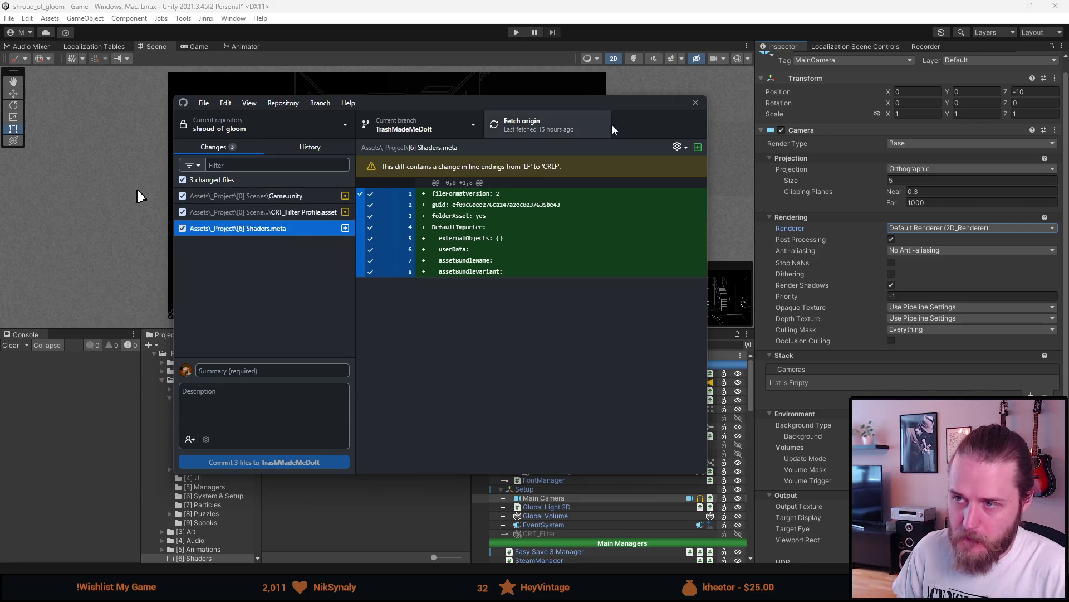
pyautogui.click(273, 503)
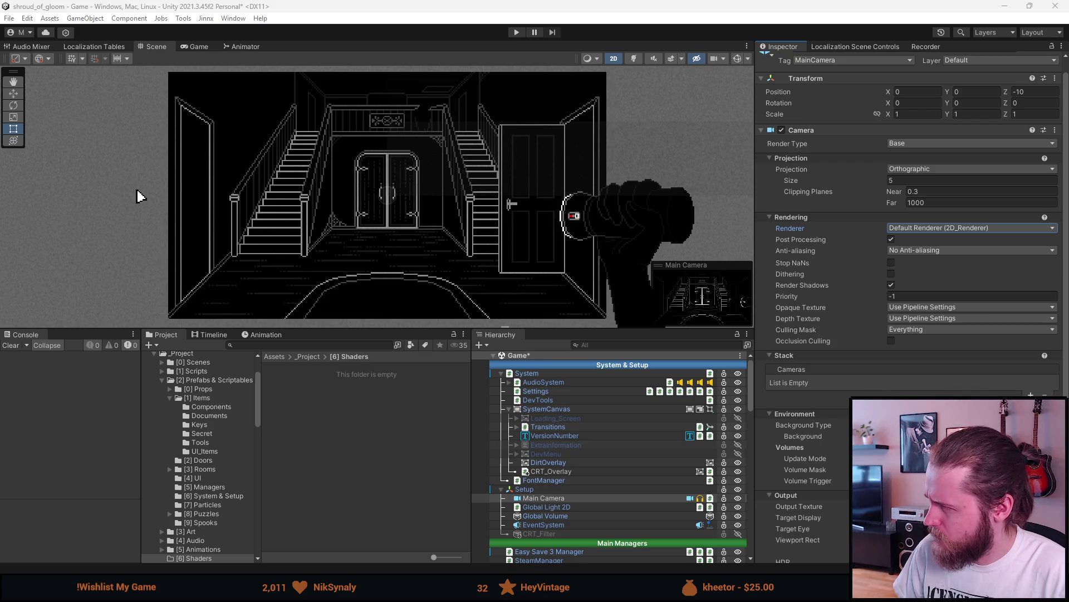
pyautogui.rightClick(336, 386)
pyautogui.moveTo(377, 67)
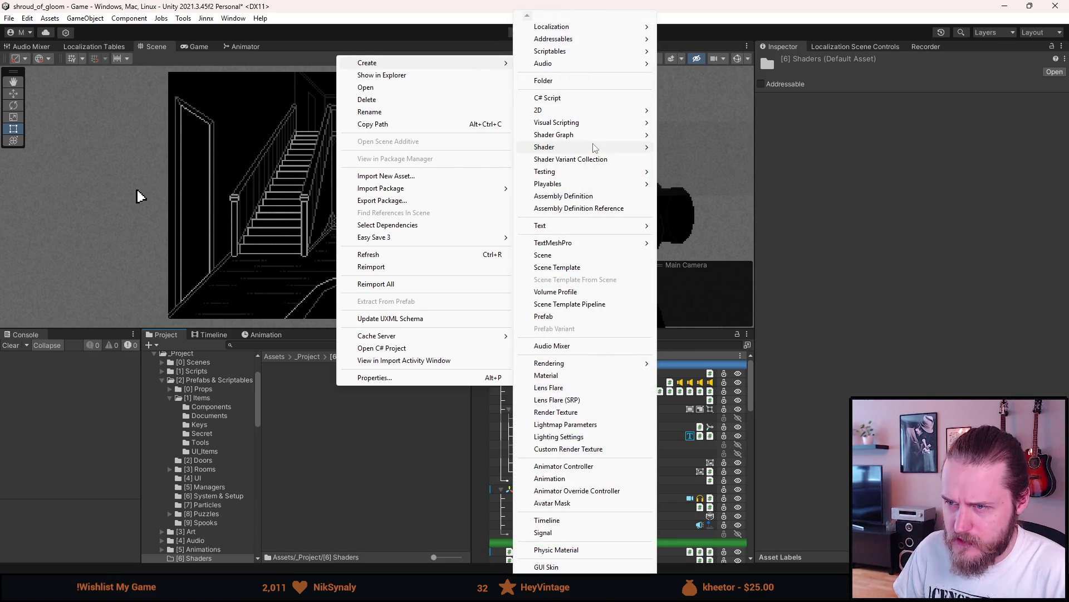
pyautogui.moveTo(595, 148)
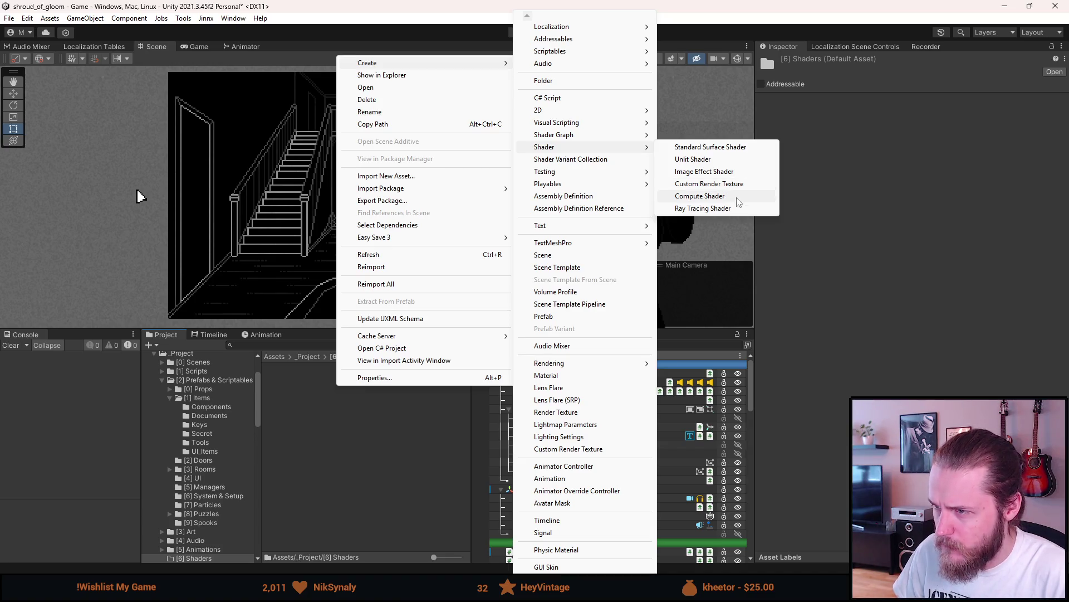
pyautogui.press('Escape')
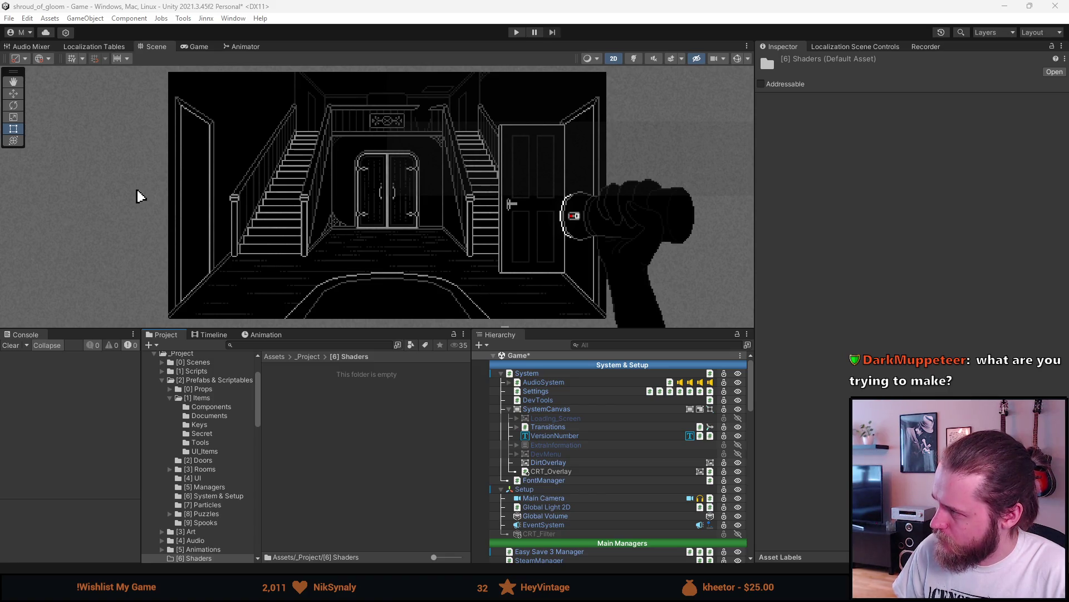
pyautogui.rightClick(380, 443)
# Browse the Create > Shader Graph > URP types, then close the menu without creating anything
pyautogui.moveTo(453, 116)
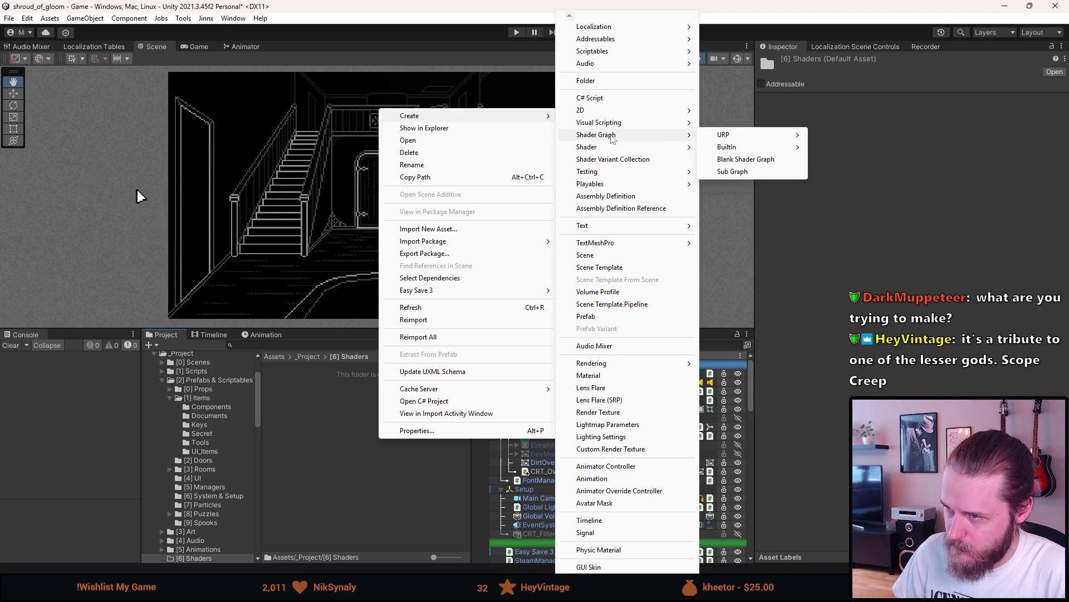
pyautogui.moveTo(708, 136)
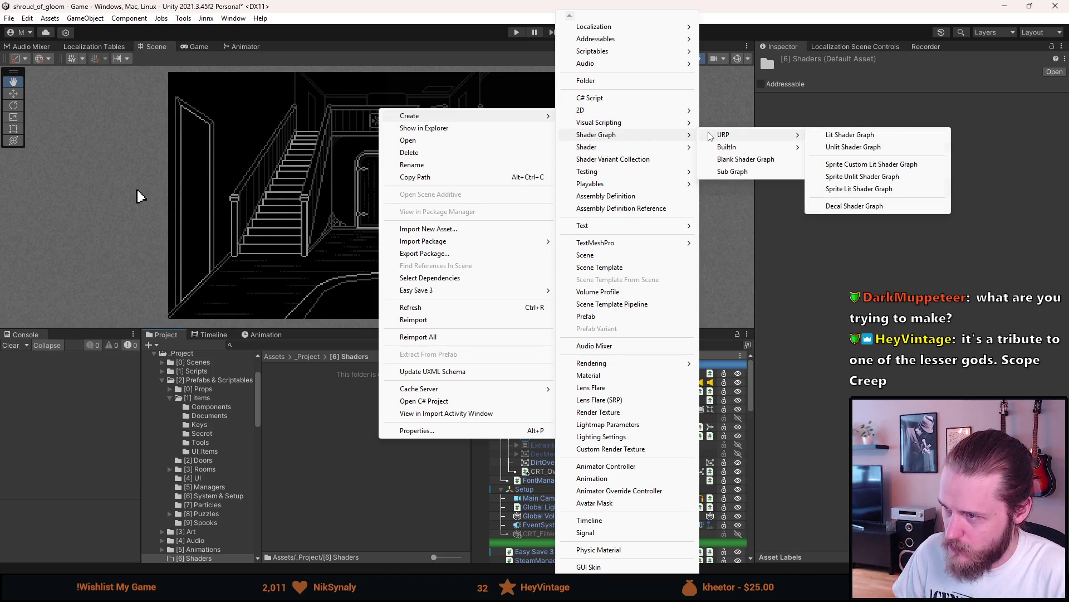
pyautogui.moveTo(643, 127)
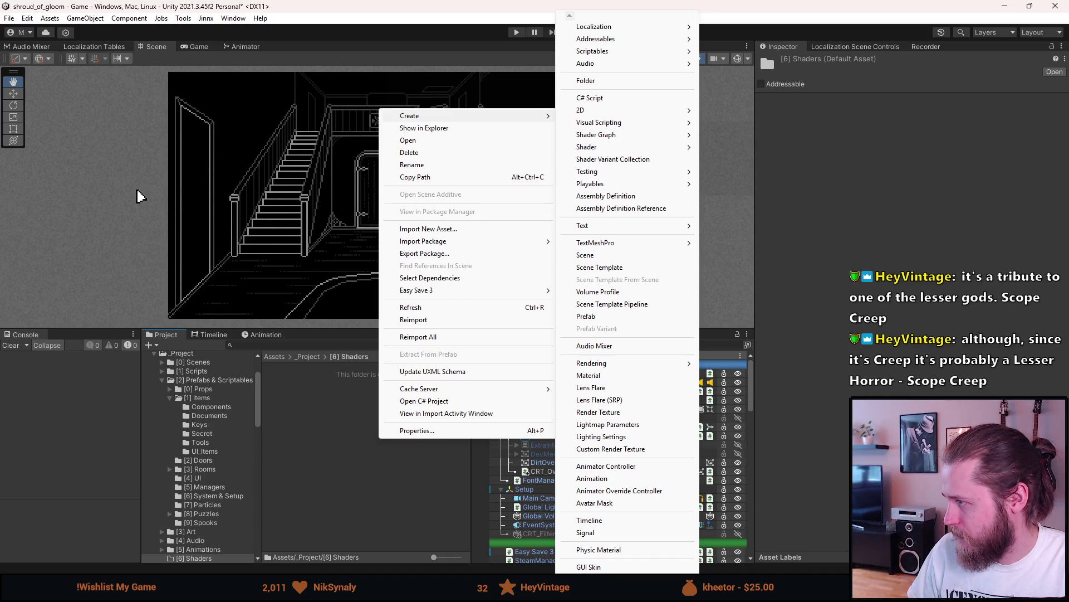
pyautogui.click(139, 195)
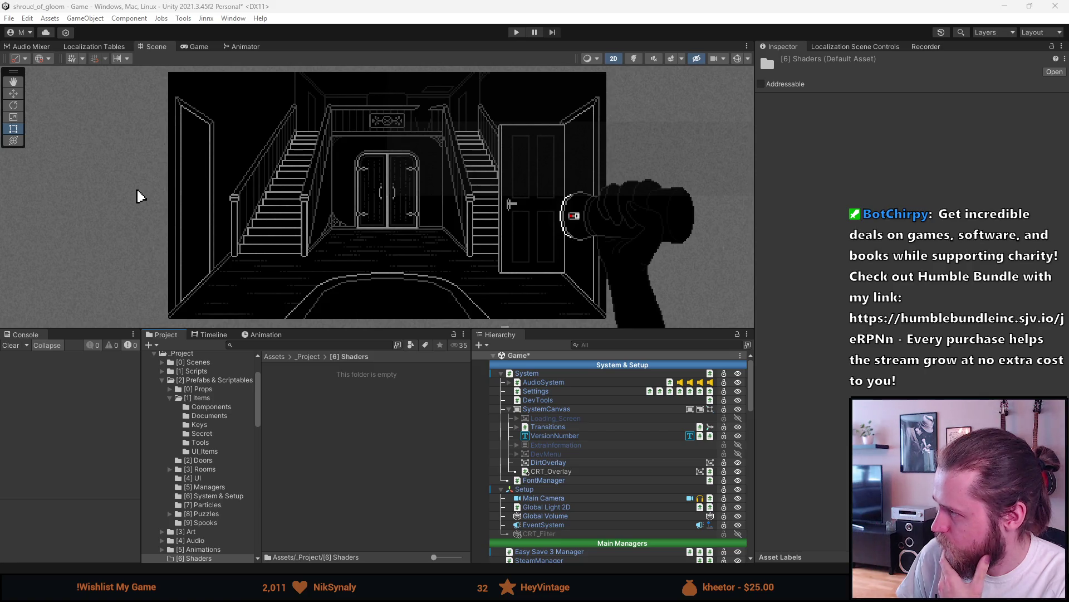
# Create an Unlit Shader named CRTScanlines in the Shaders folder and open it in Visual Studio
pyautogui.rightClick(345, 409)
pyautogui.moveTo(490, 80)
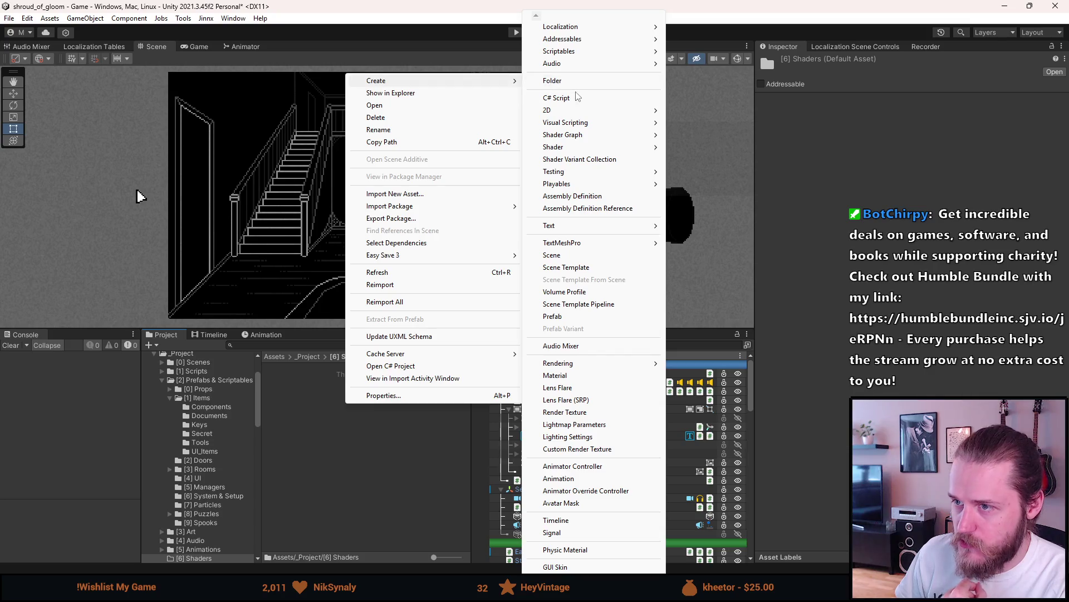
pyautogui.moveTo(578, 139)
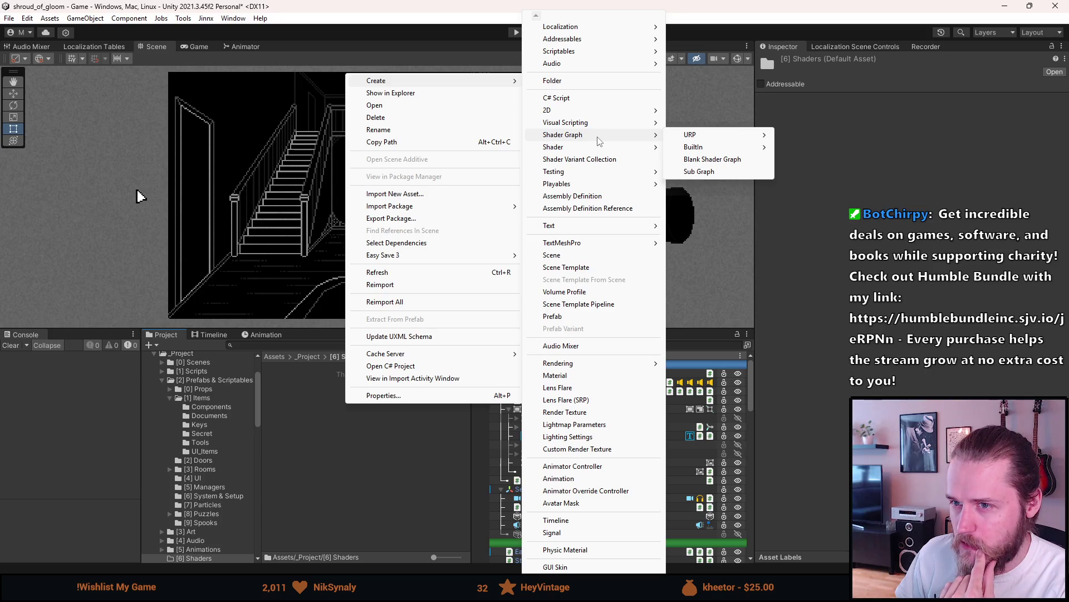
pyautogui.moveTo(607, 147)
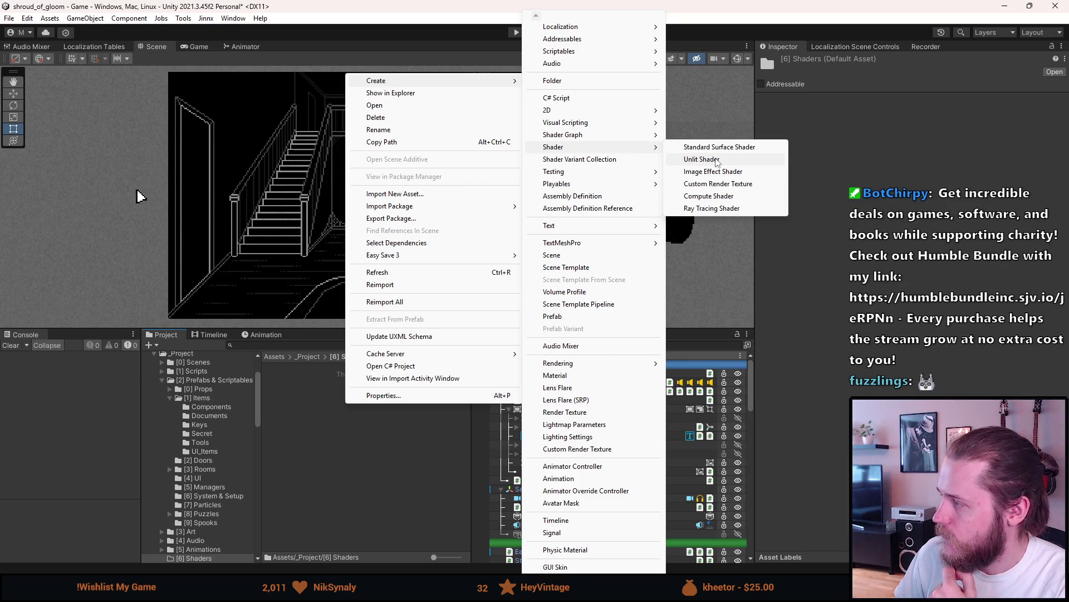
pyautogui.click(717, 160)
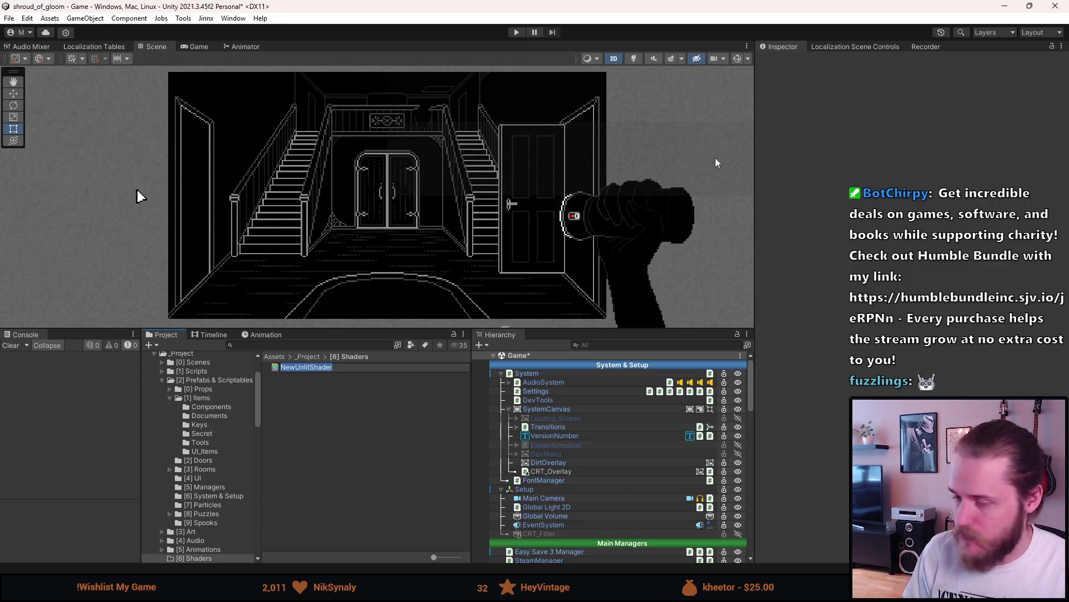
pyautogui.write('CRTScanlines')
pyautogui.press('Return')
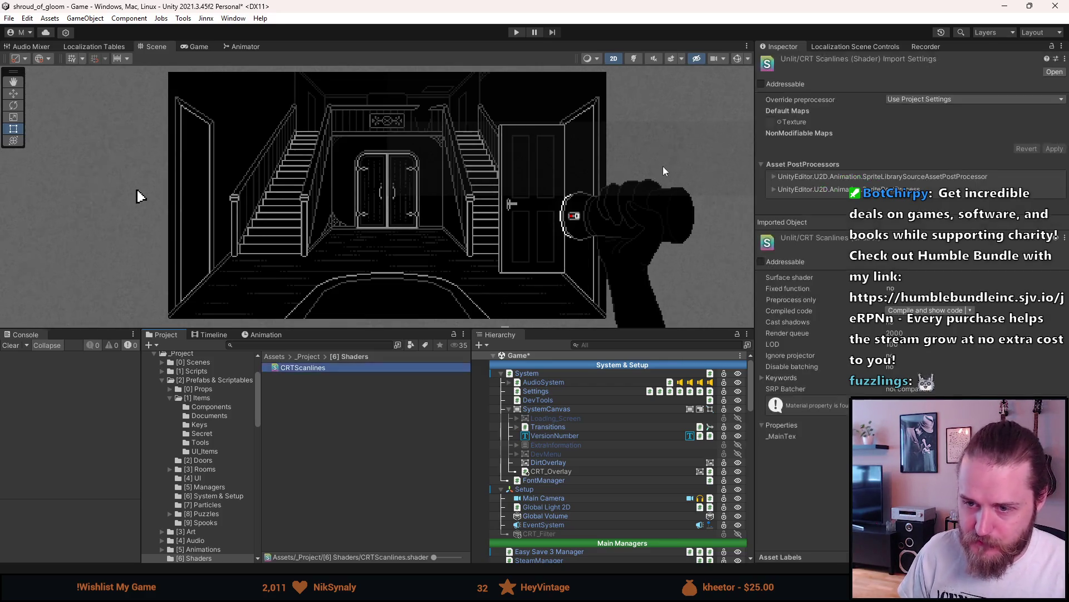
pyautogui.hotkey('alt', 'Tab')
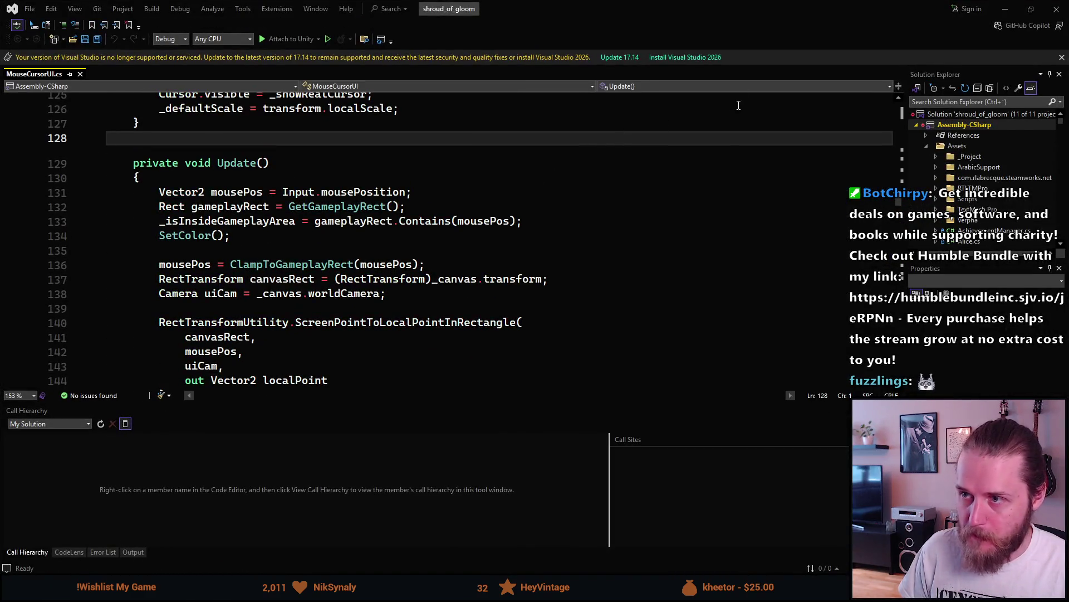
# Replace the CRTScanlines template code with the pasted URP scanline shader (Scanline Strength, Scanline Density) and save
pyautogui.click(1005, 9)
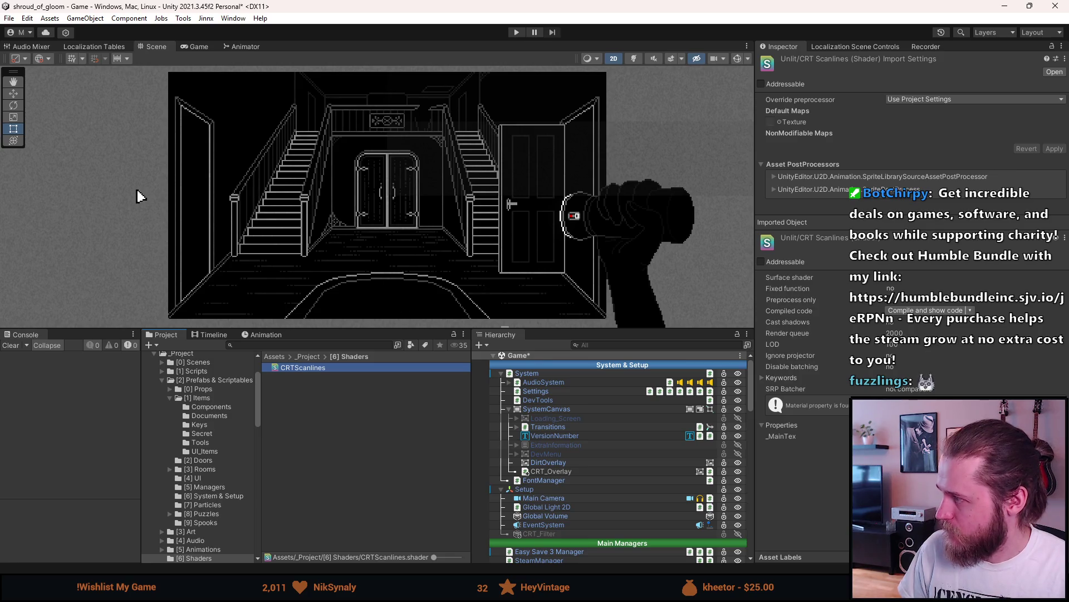
pyautogui.doubleClick(303, 369)
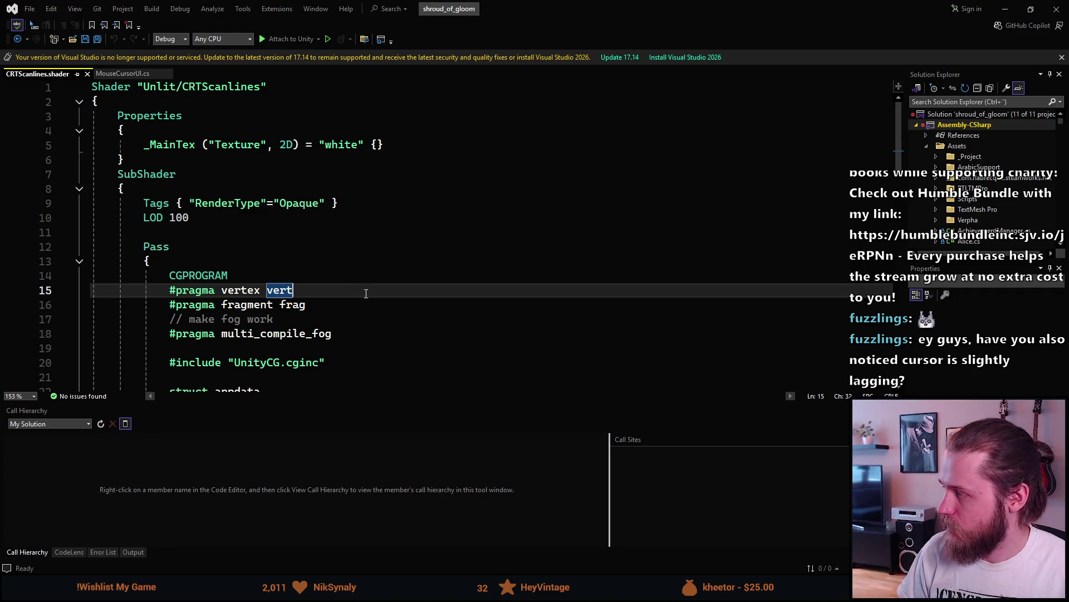
pyautogui.hotkey('ctrl', 'a')
pyautogui.press('Delete')
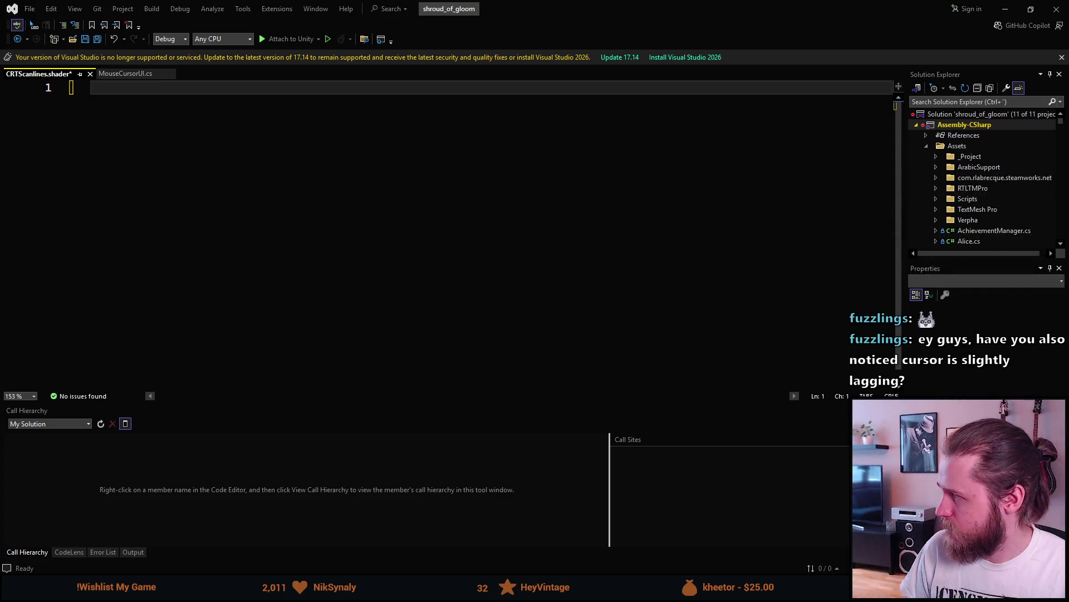
pyautogui.hotkey('ctrl', 'v')
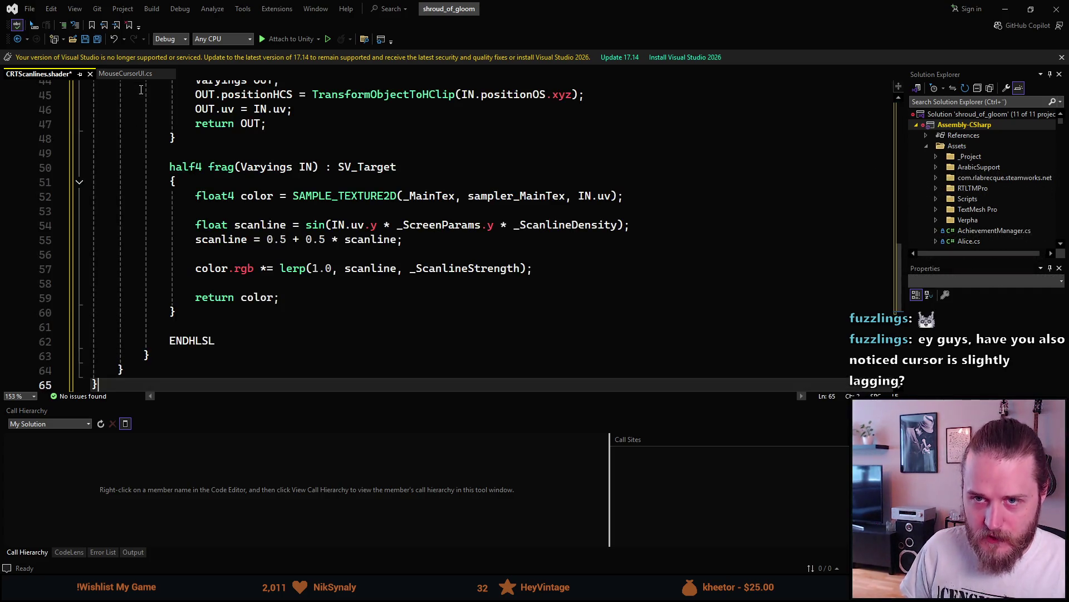
pyautogui.scroll(14, 219, 246)
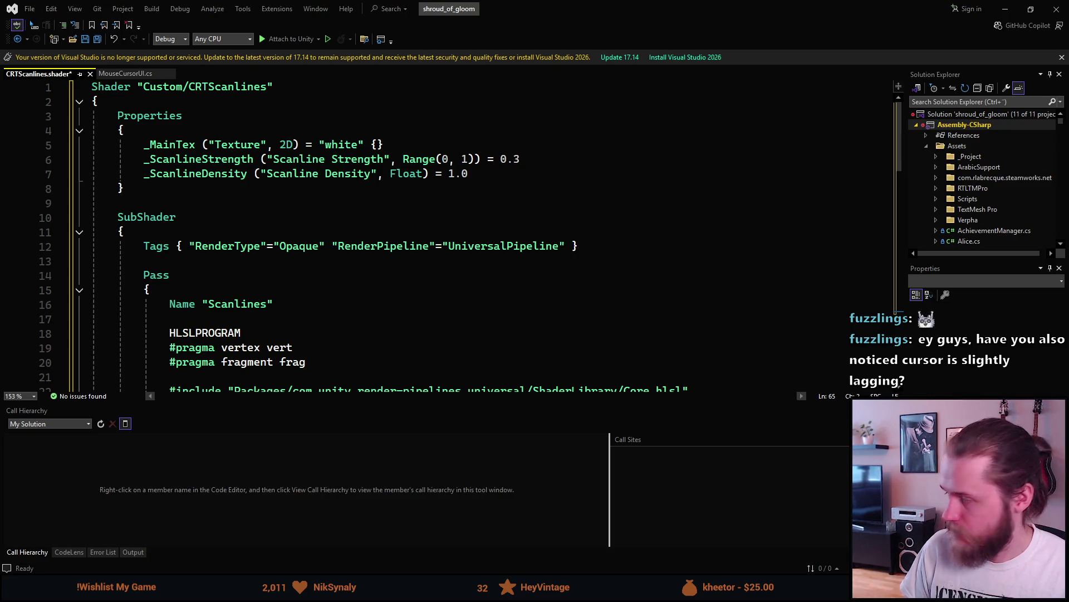
pyautogui.click(497, 151)
pyautogui.hotkey('ctrl', 's')
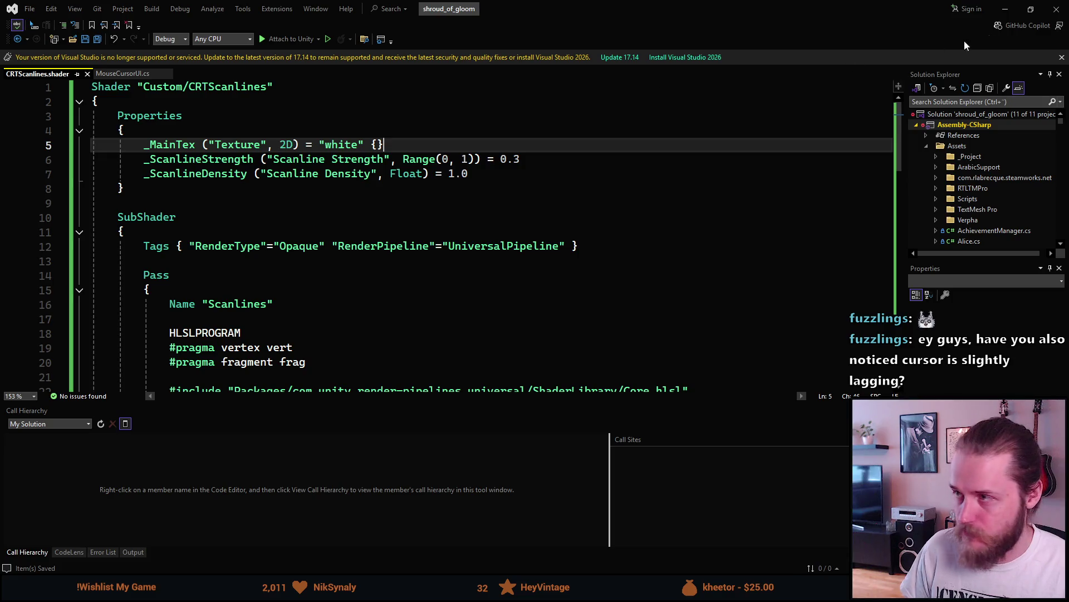
pyautogui.click(1005, 9)
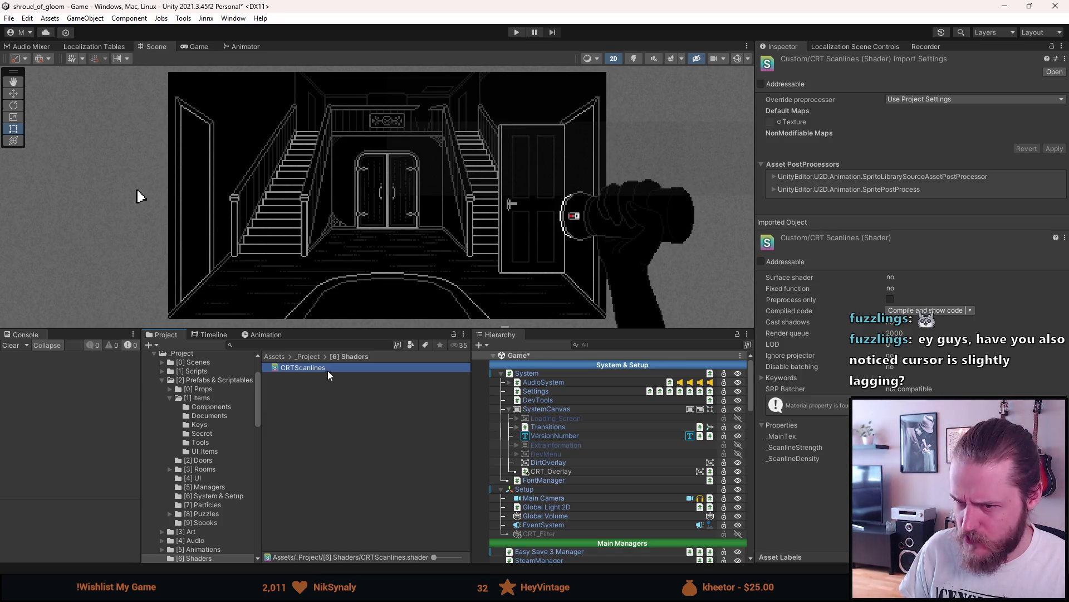
# Back in Unity, make the Scene view taller above the project panels
pyautogui.hotkey('alt', 'Tab')
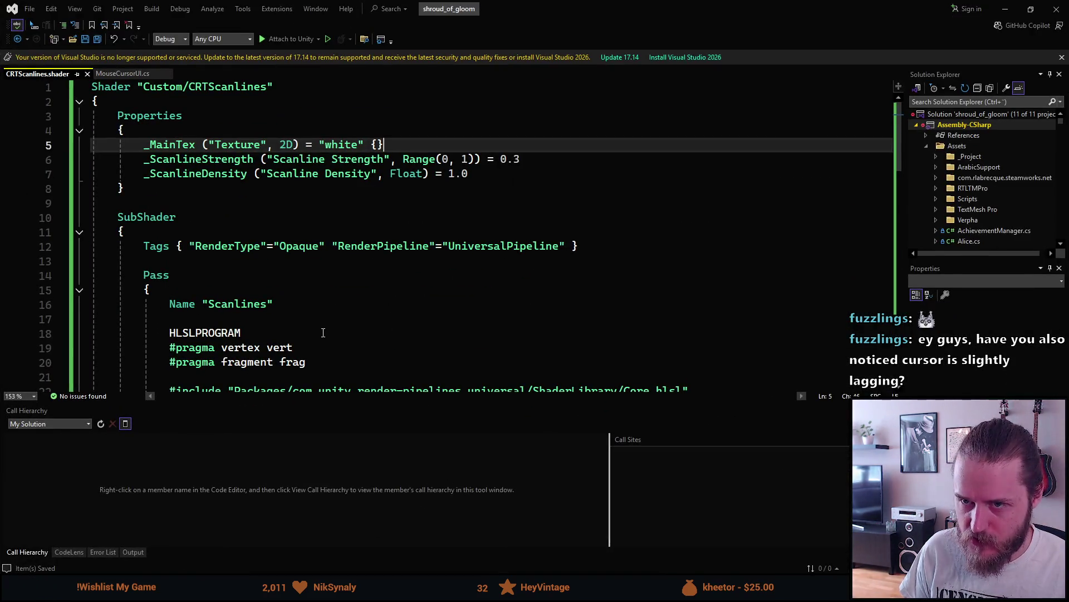
pyautogui.click(1006, 9)
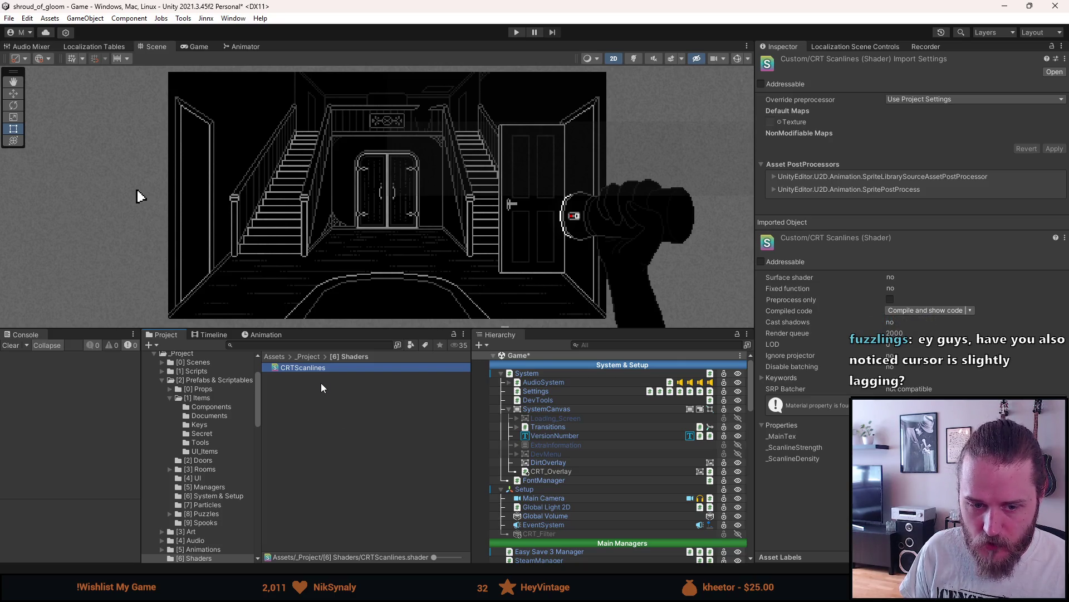
pyautogui.moveTo(362, 329); pyautogui.dragTo(344, 386)
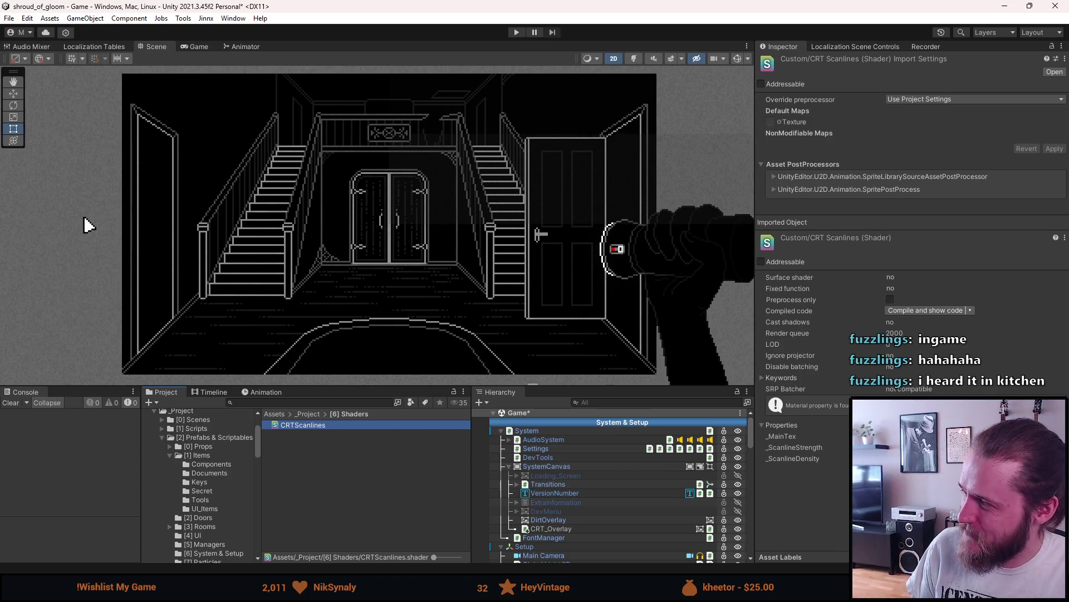
# Create a new material named CRTScanlines_Mat in the Shaders folder
pyautogui.rightClick(338, 478)
pyautogui.moveTo(407, 159)
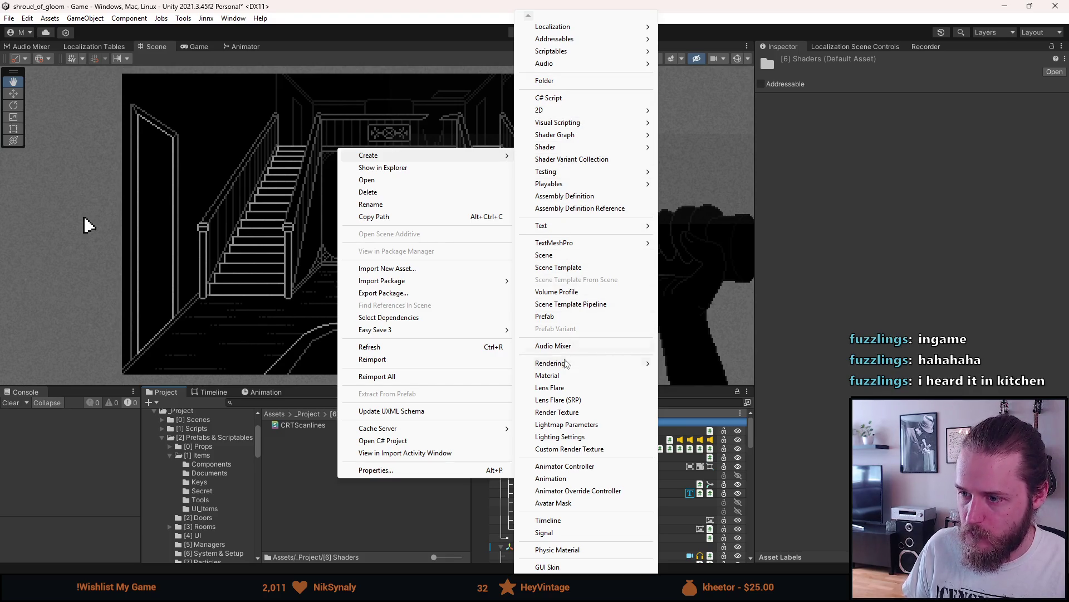
pyautogui.click(557, 375)
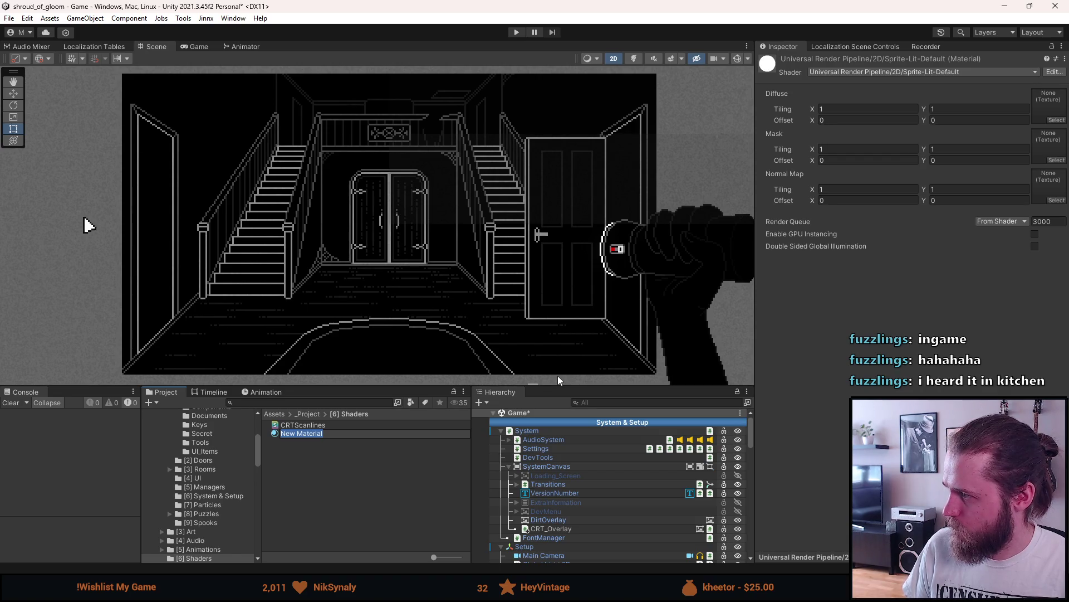
pyautogui.write('CRTS')
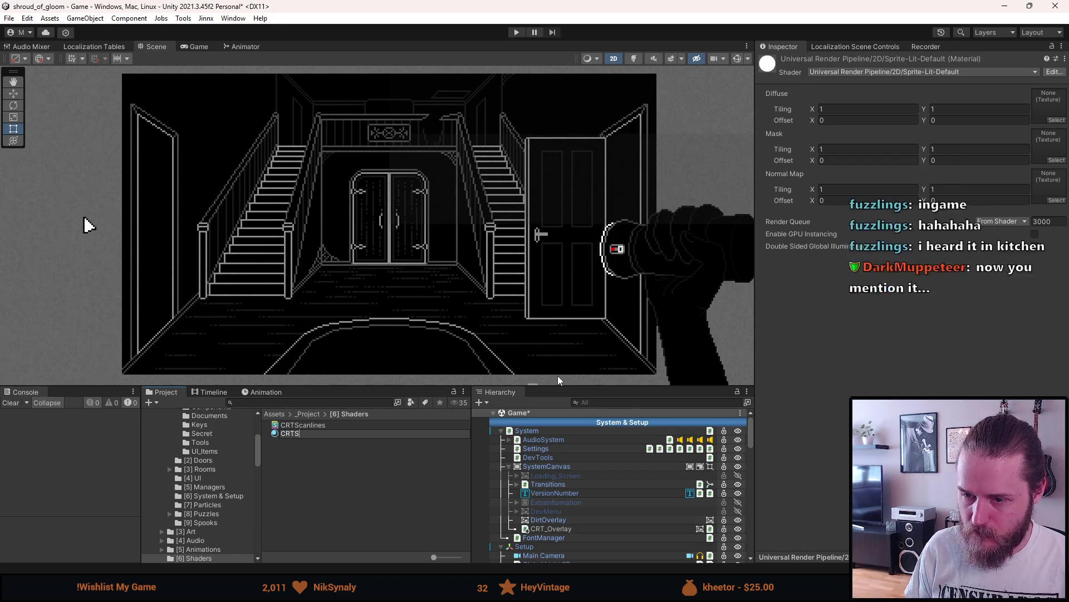
pyautogui.write('canlines_Mat')
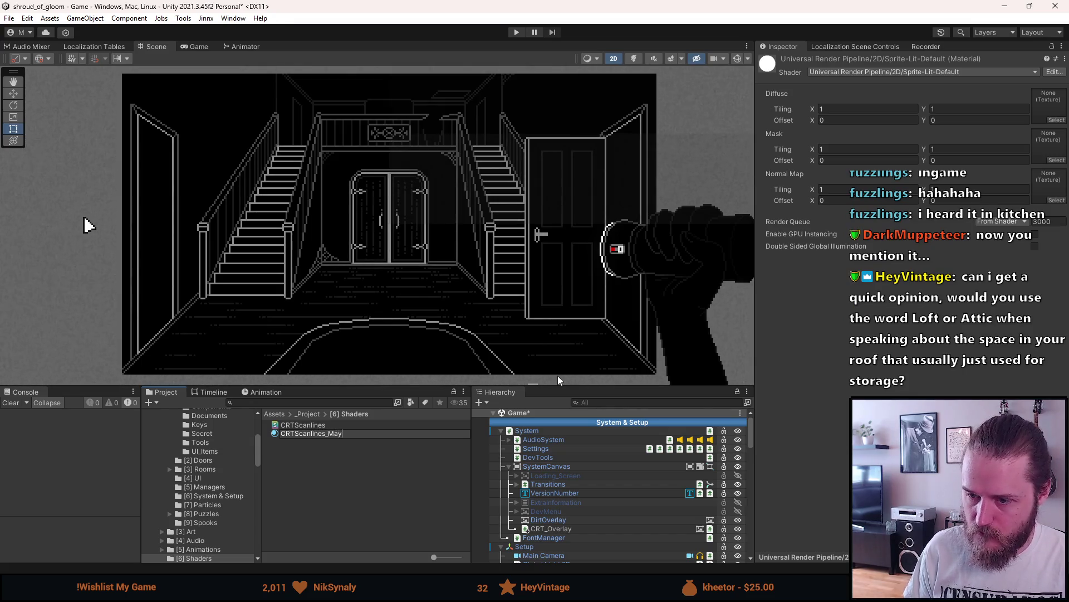
pyautogui.press('Return')
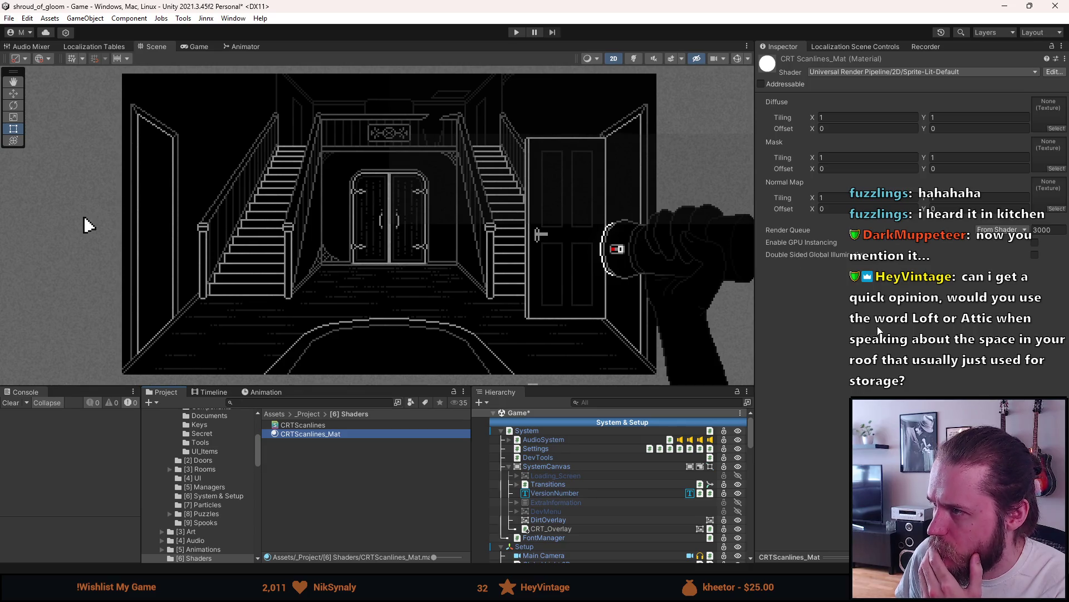
# Assign the Custom/CRTScanlines shader to the material, keeping Scanline Strength at 0.3
pyautogui.click(875, 71)
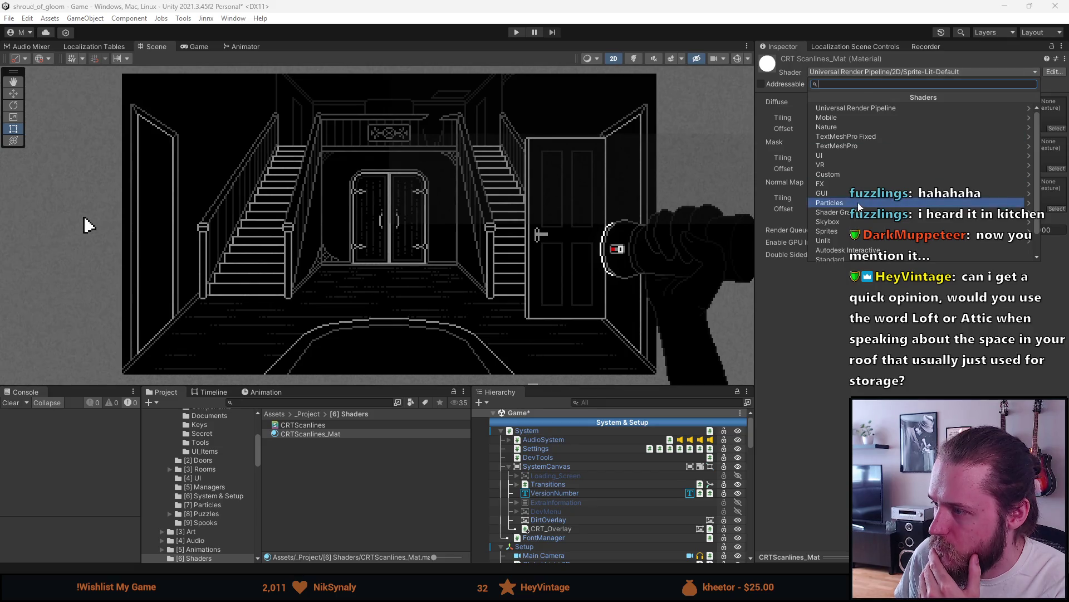
pyautogui.scroll(-2, 858, 202)
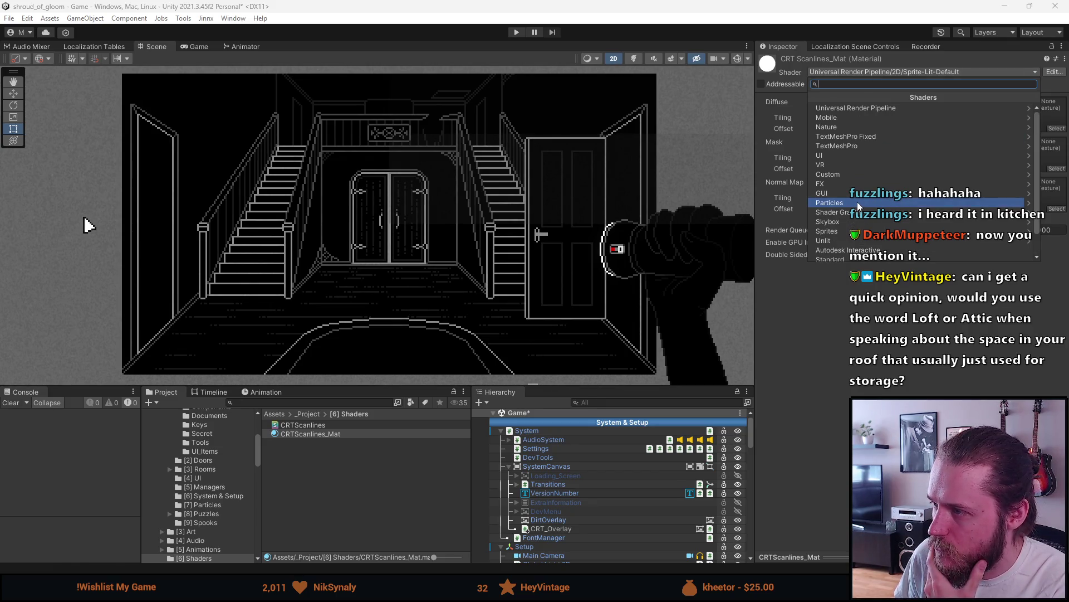
pyautogui.scroll(2, 857, 201)
pyautogui.click(852, 176)
pyautogui.click(851, 107)
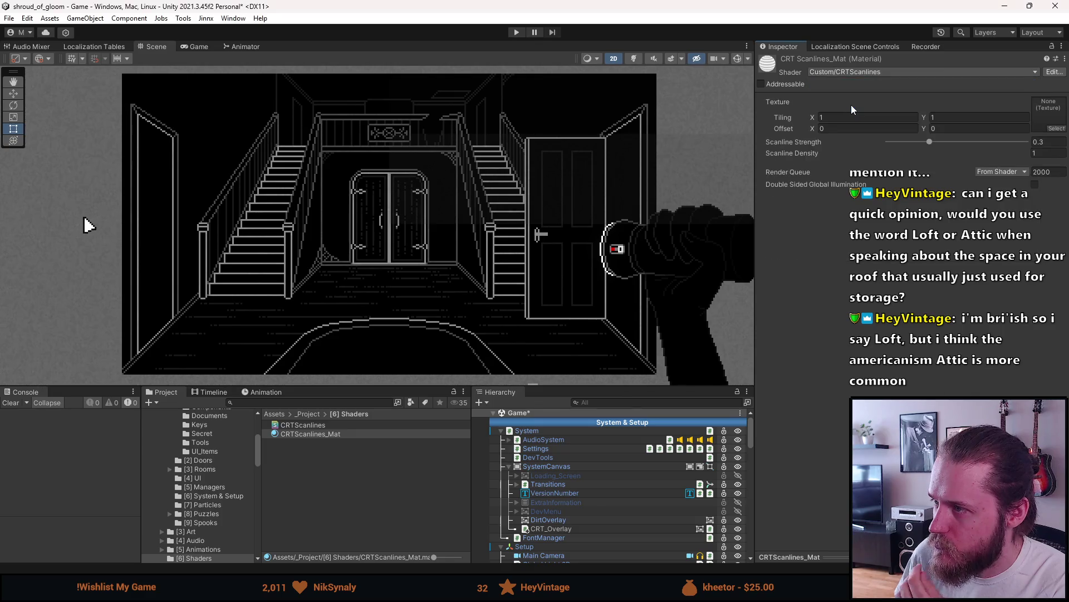
pyautogui.click(811, 143)
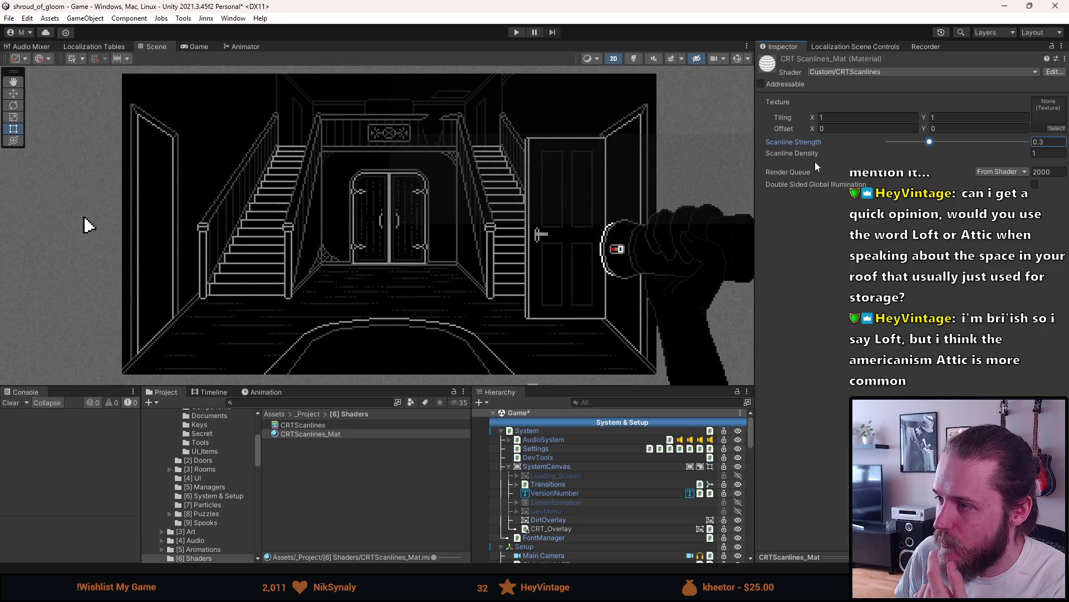
pyautogui.click(850, 292)
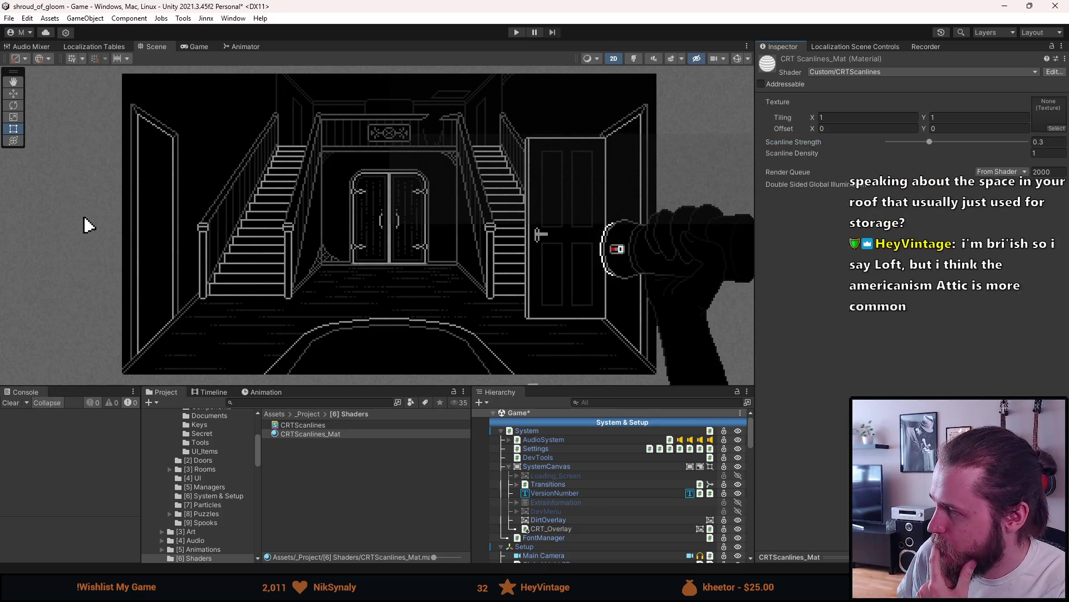